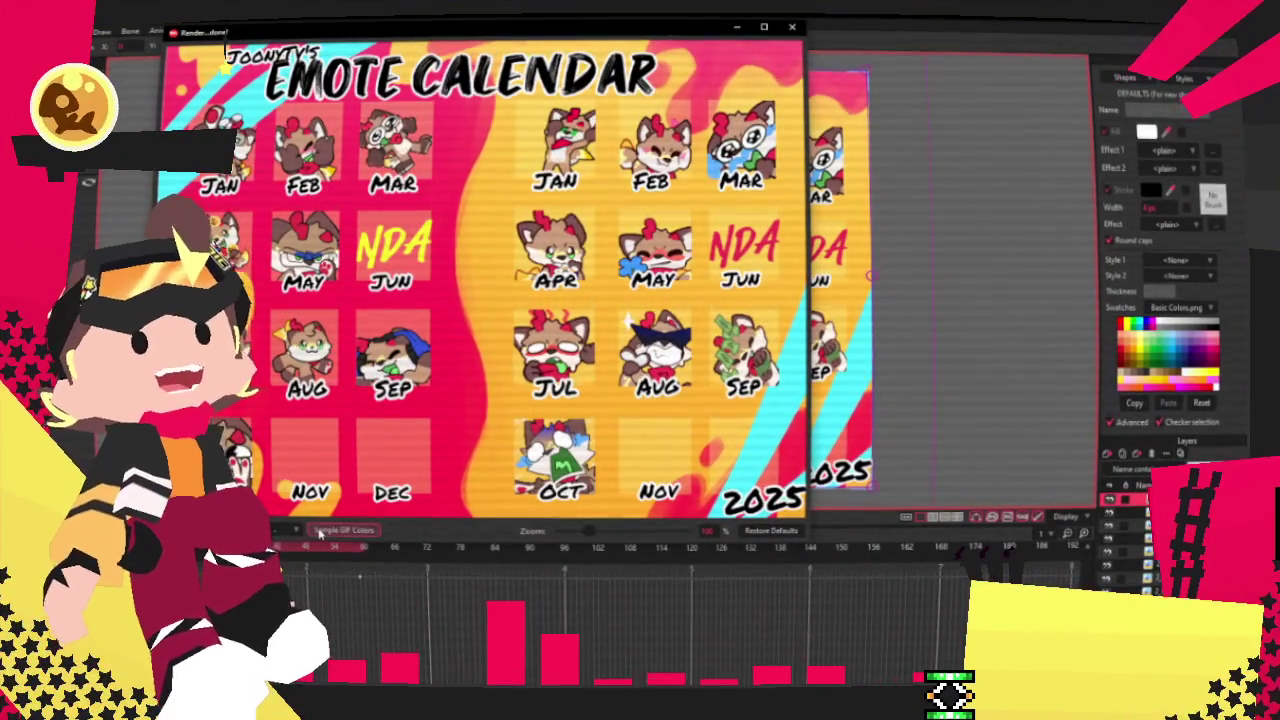
Close the Render done preview and zoom around the Emote Calendar 2025 canvas.
click(791, 28)
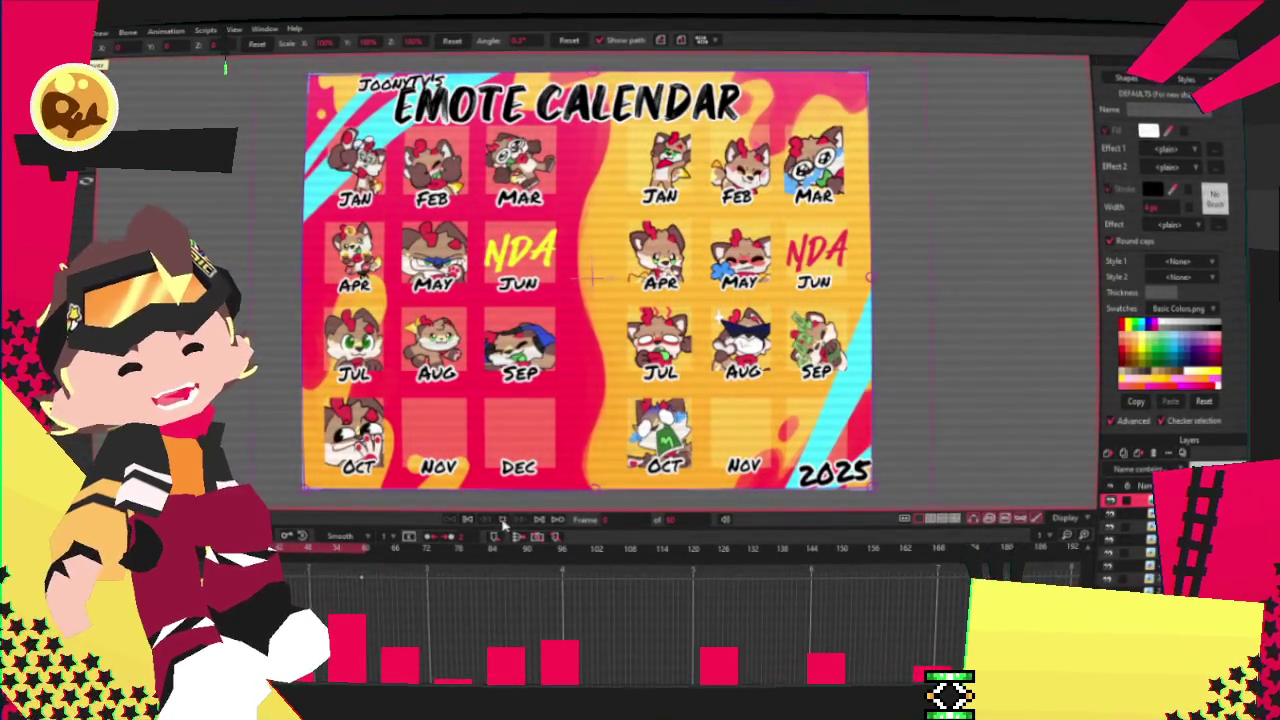
scroll(669, 367, down, 3)
scroll(489, 448, up, 3)
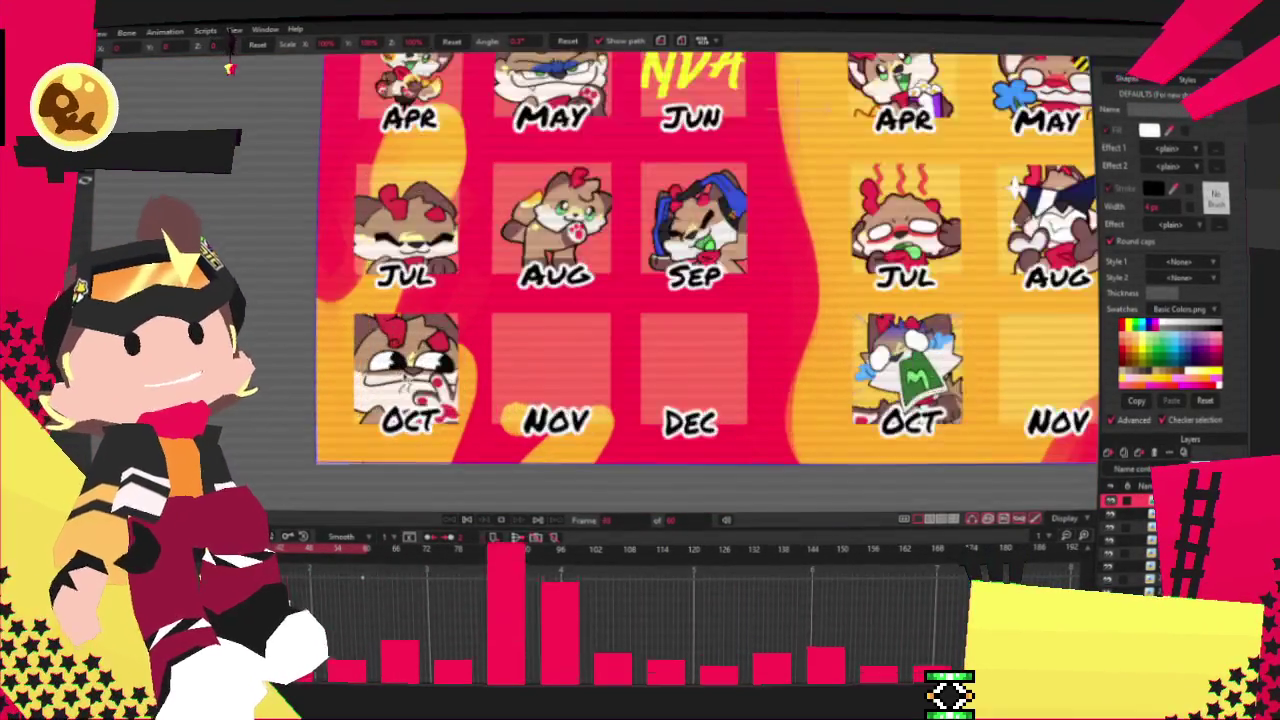
scroll(470, 300, down, 2)
scroll(484, 316, up, 2)
scroll(484, 316, down, 3)
scroll(484, 316, down, 1)
scroll(486, 316, up, 2)
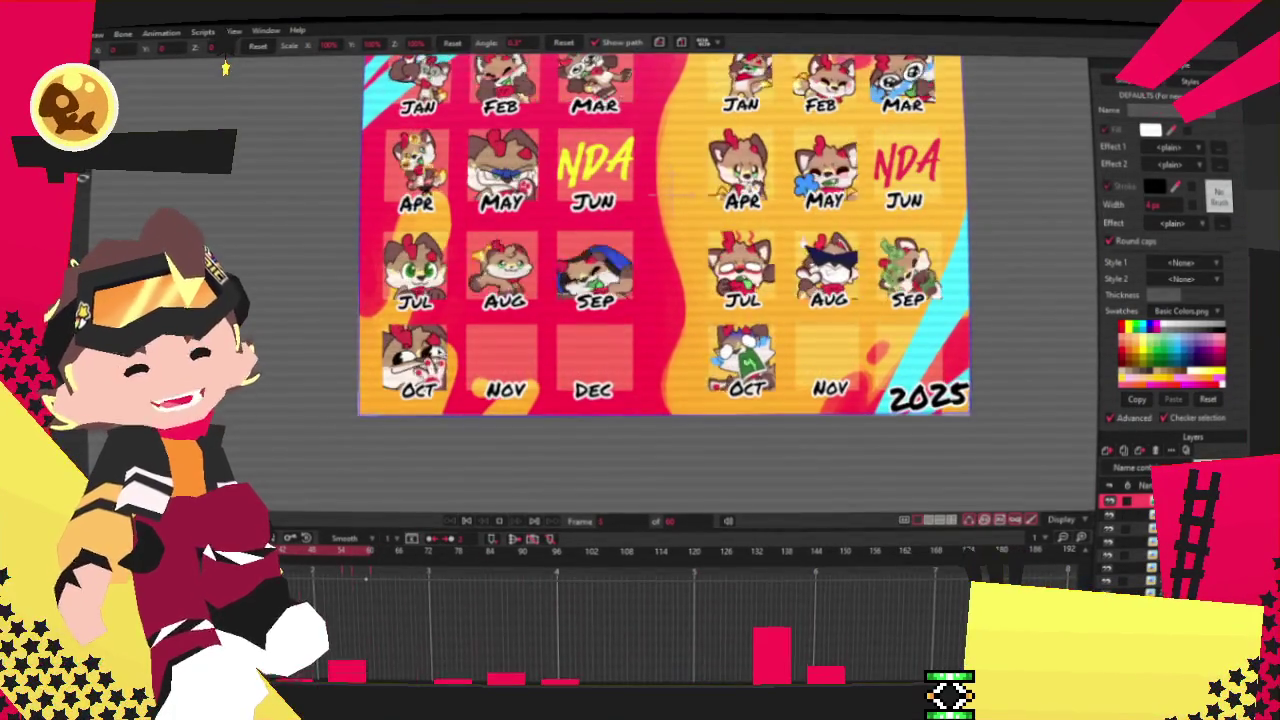
scroll(632, 351, up, 1)
scroll(632, 351, down, 2)
scroll(632, 351, down, 1)
scroll(740, 370, up, 3)
scroll(740, 370, up, 3)
scroll(740, 370, up, 1)
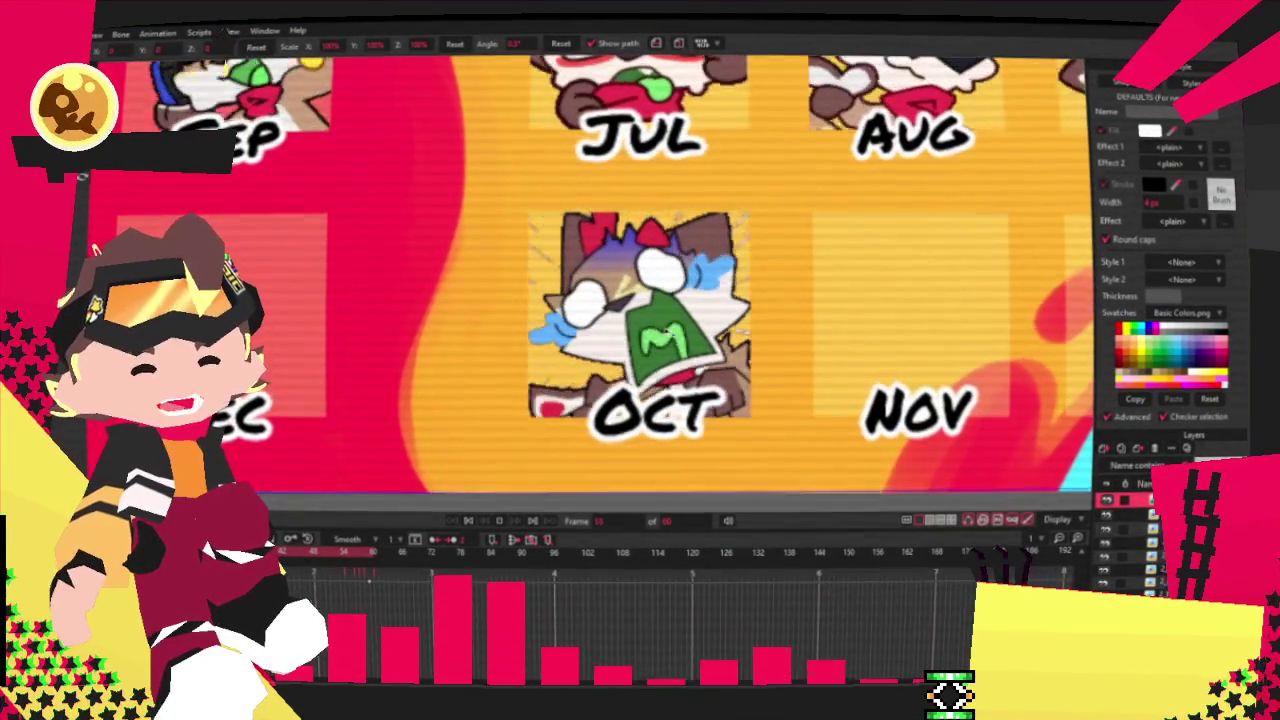
scroll(509, 337, down, 3)
scroll(509, 337, down, 3)
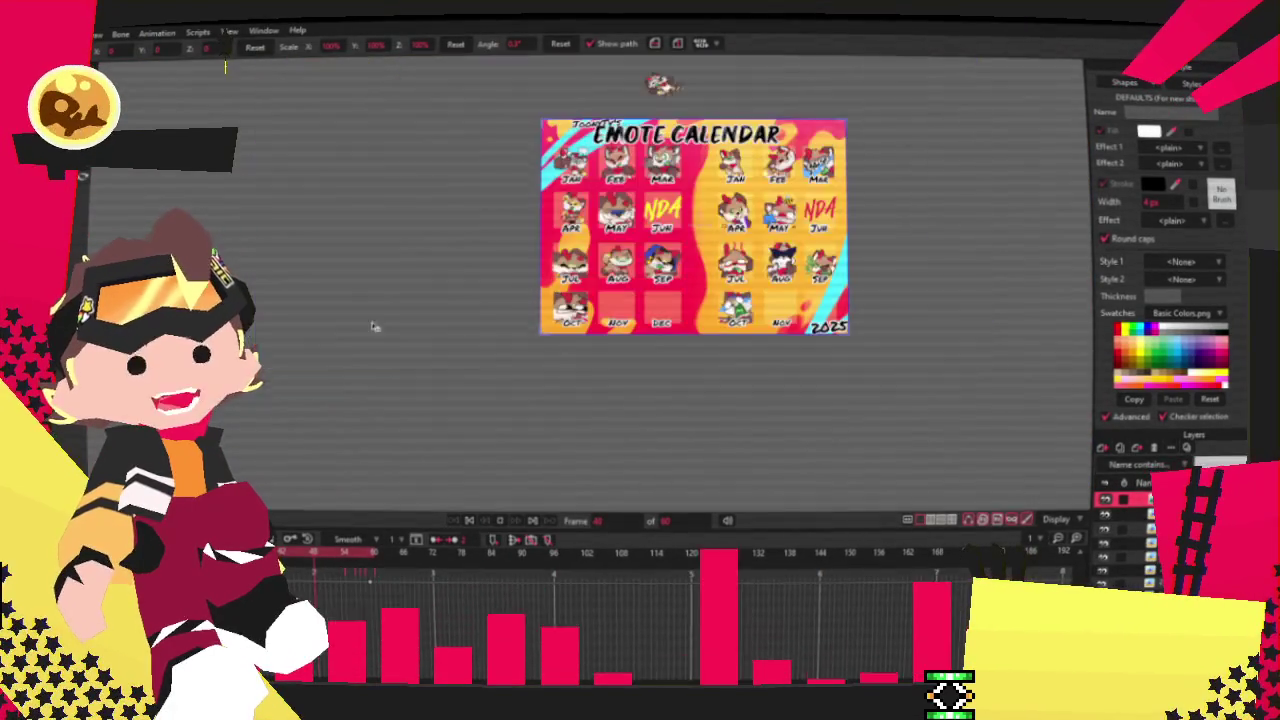
scroll(509, 337, up, 1)
scroll(587, 317, up, 3)
scroll(590, 290, up, 2)
scroll(590, 272, up, 1)
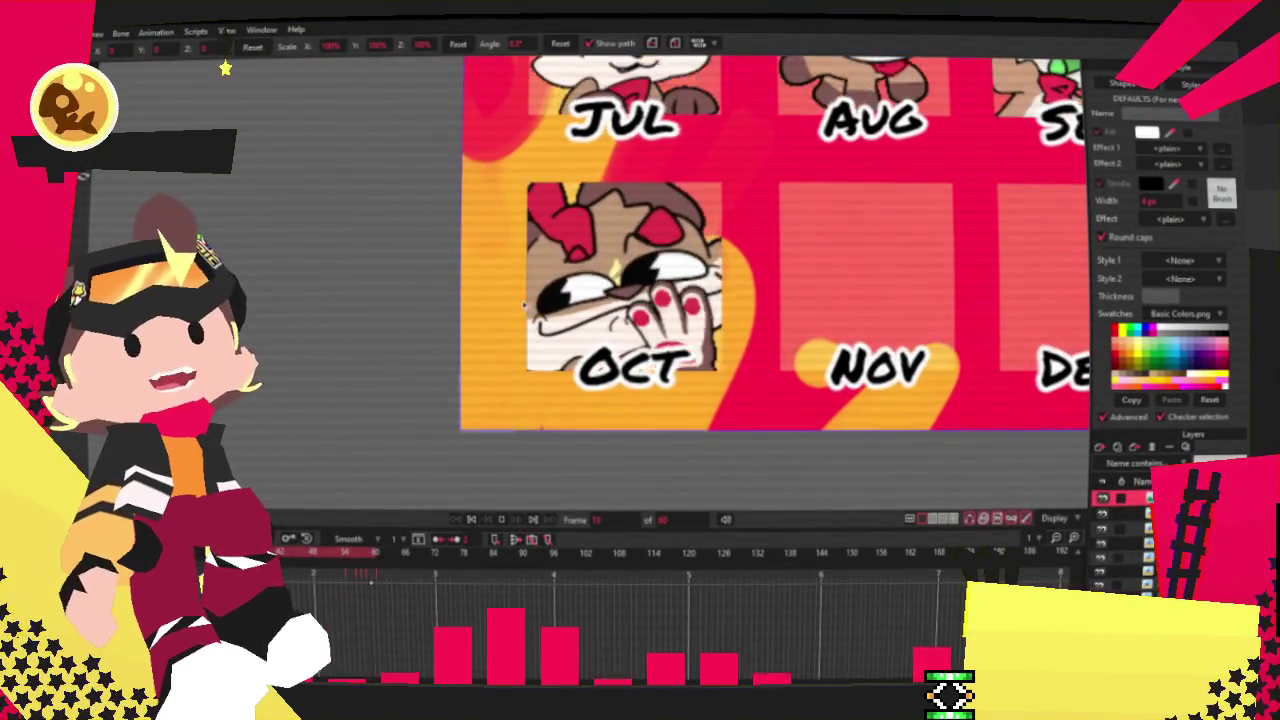
scroll(525, 305, down, 1)
scroll(490, 340, down, 3)
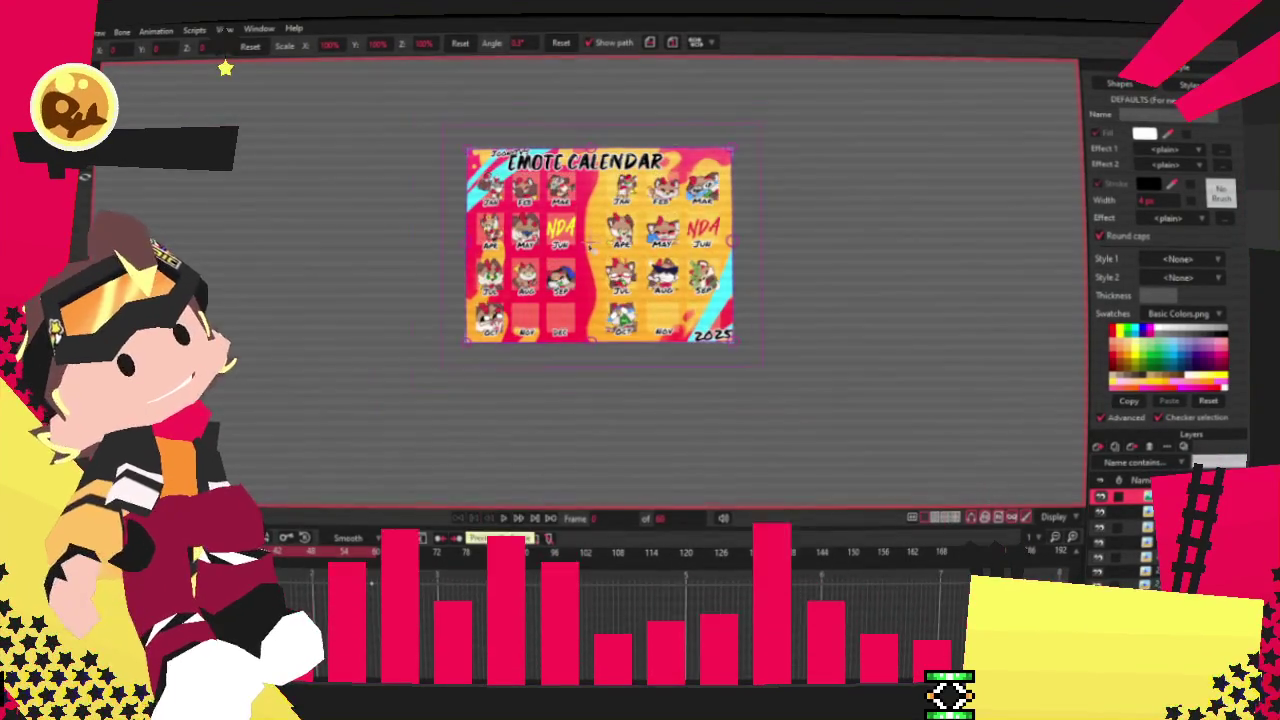
scroll(592, 243, up, 2)
scroll(592, 243, up, 1)
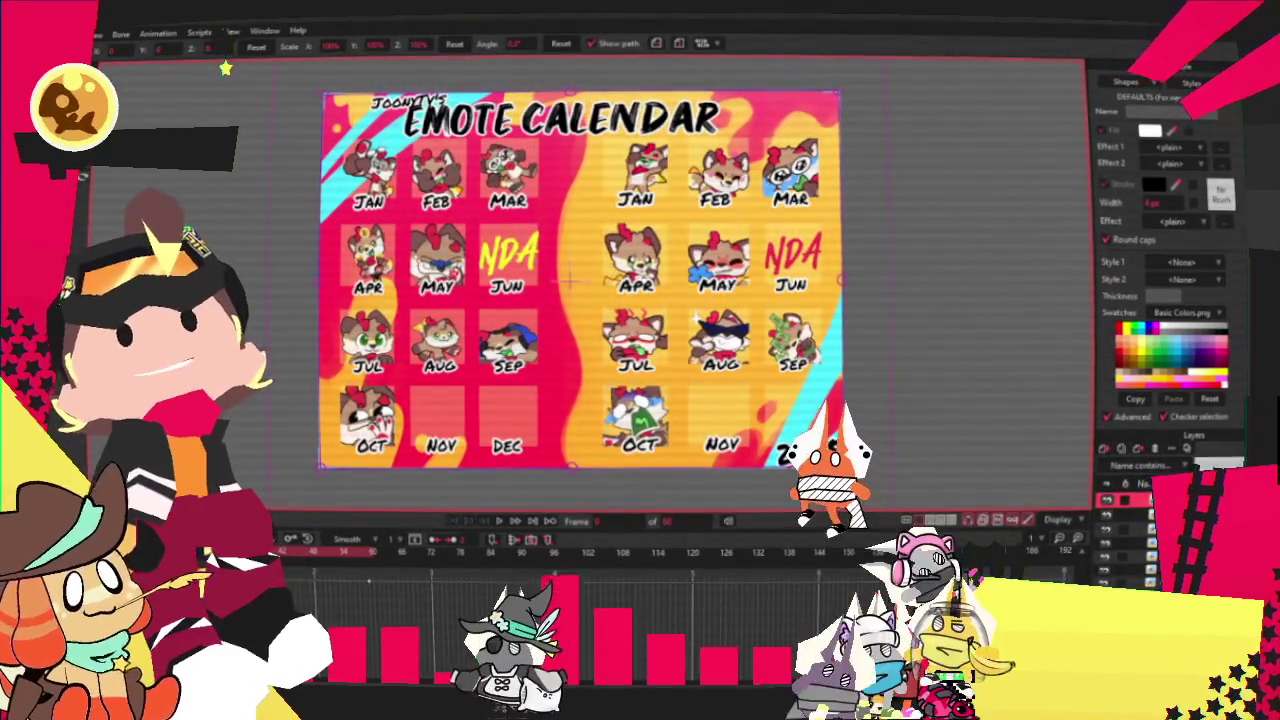
Scroll the Calendar25 canvas showing the January–October emotes and empty November and December slots.
scroll(341, 304, down, 2)
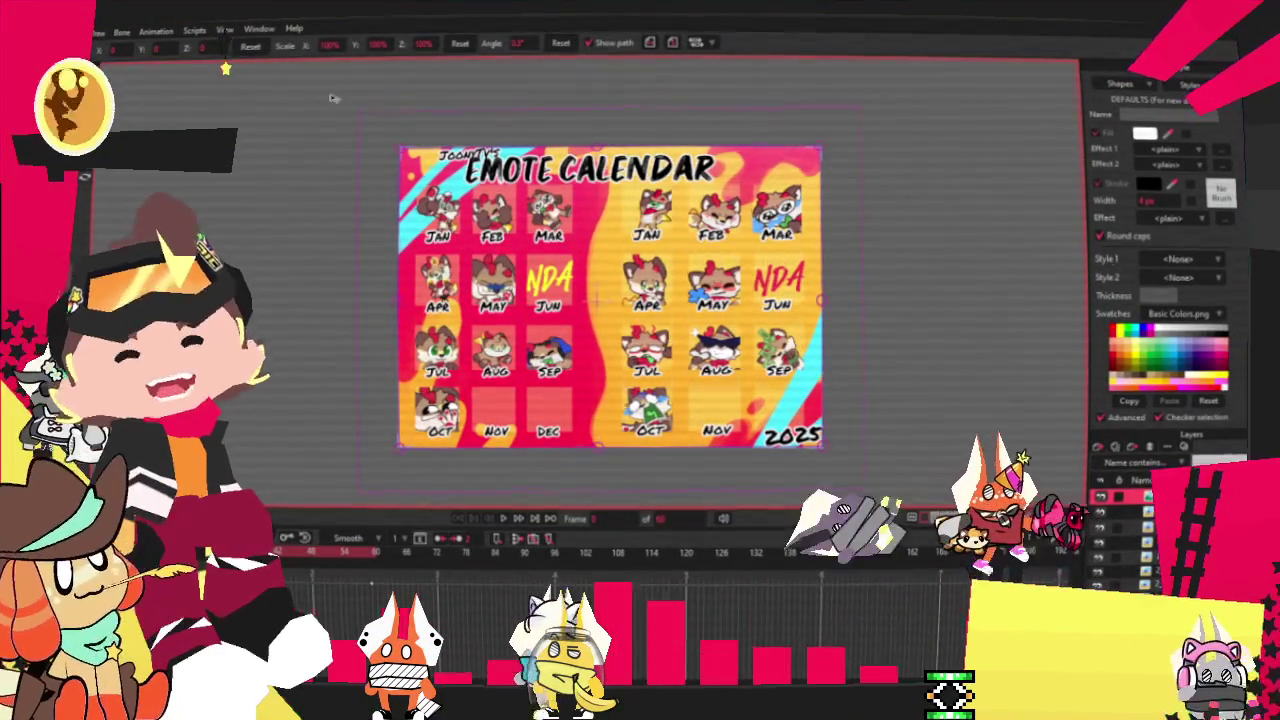
Open YCH_Groove.moho from File > Open Recent.
key(alt+f)
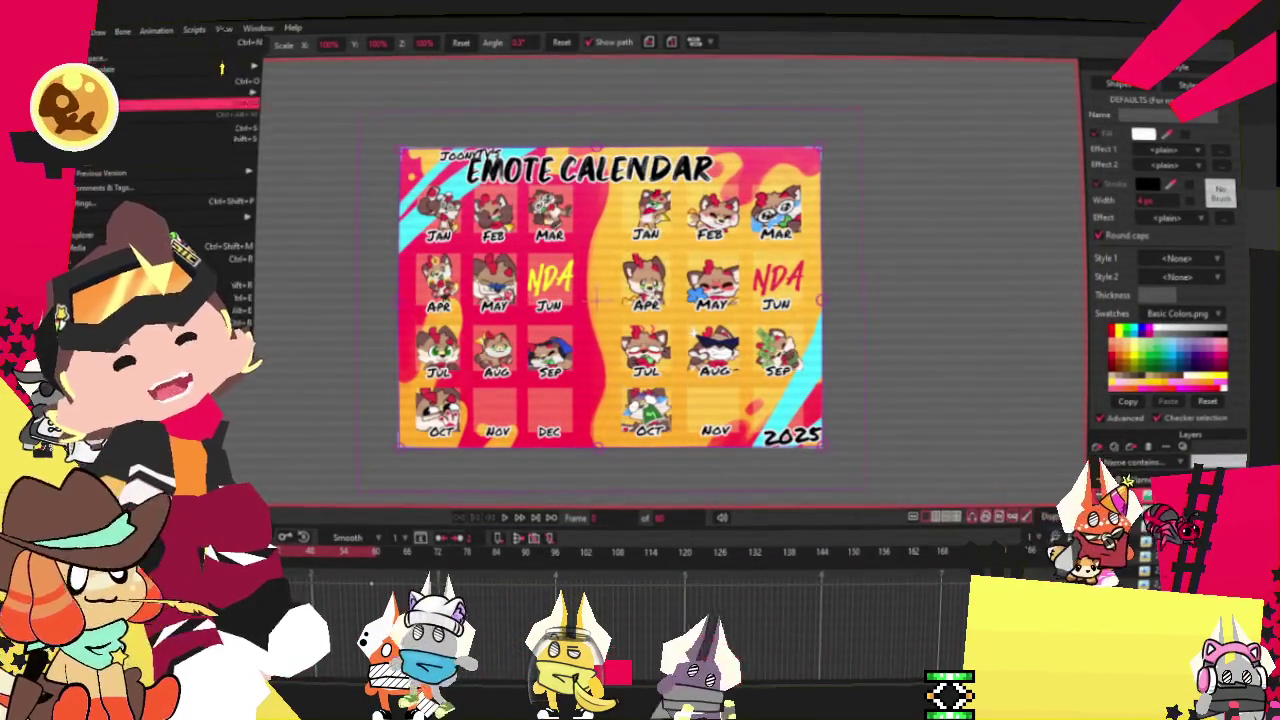
mouse_move(160, 93)
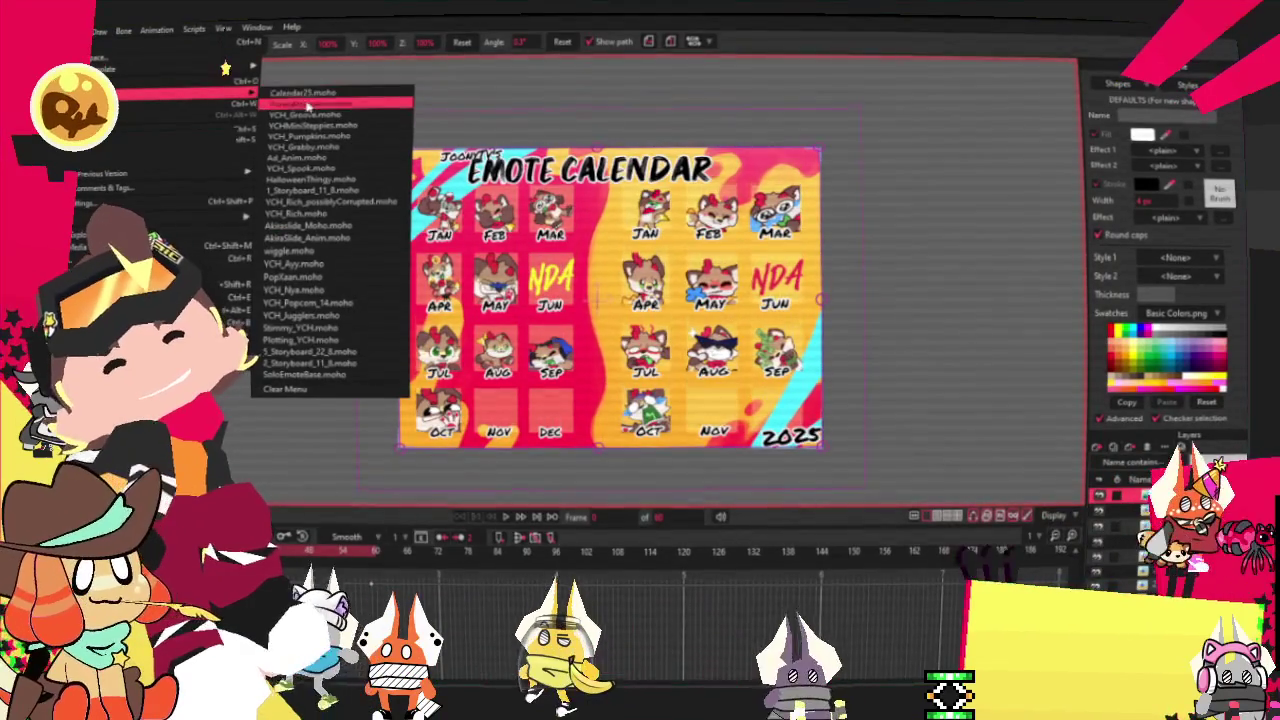
click(313, 115)
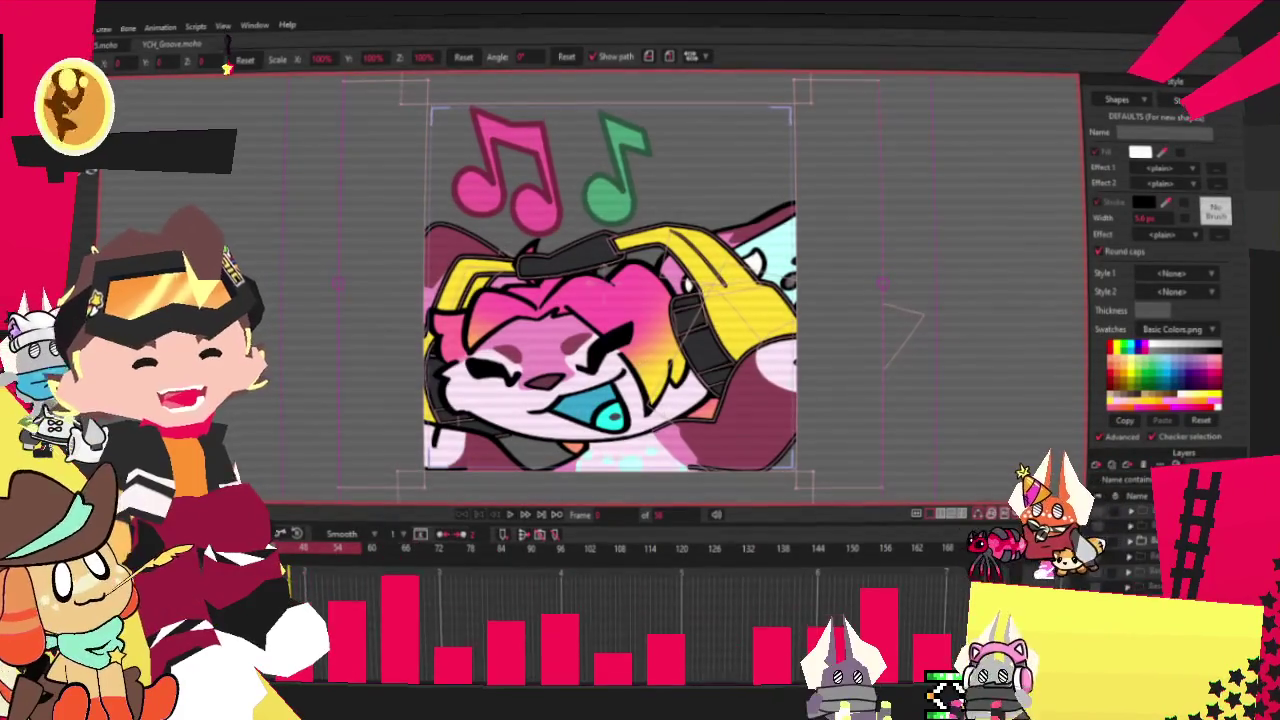
Hide the pink and blue cat layers so only the yellow-headphone dark leopard shows, then zoom in.
click(1102, 552)
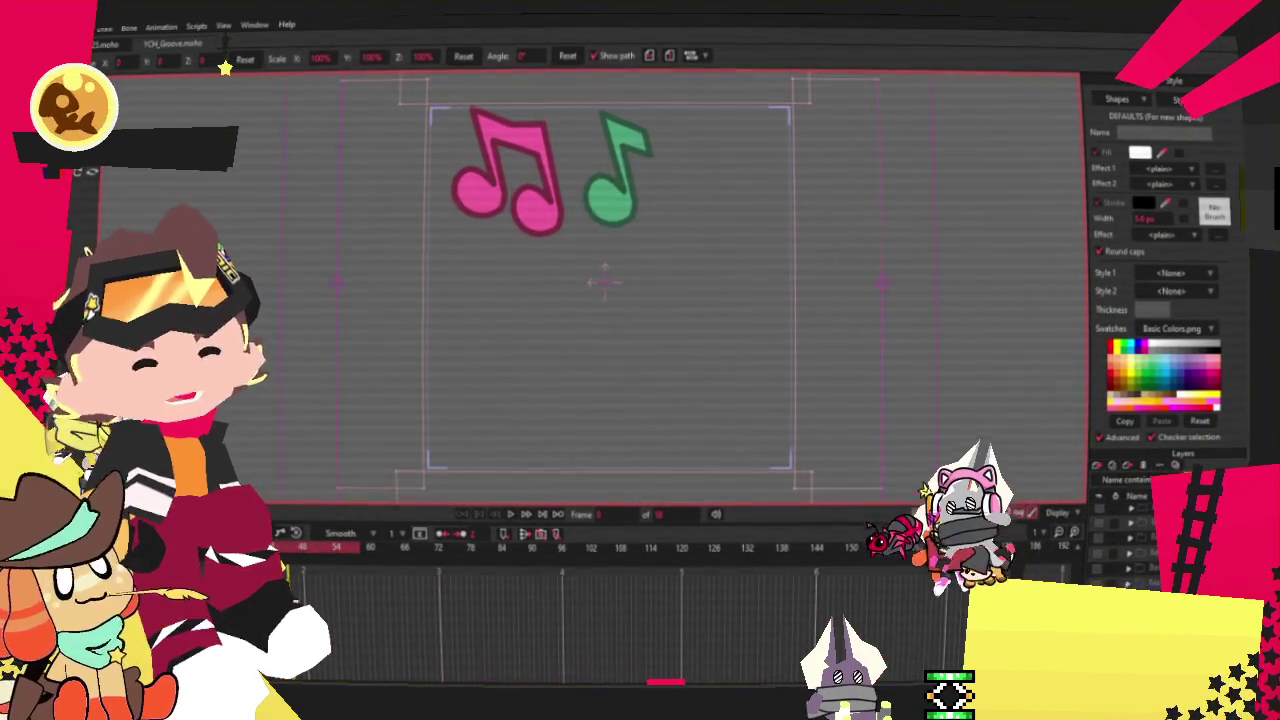
click(1102, 552)
click(1102, 552)
click(1098, 582)
click(1098, 582)
click(1098, 582)
click(1098, 582)
click(1102, 552)
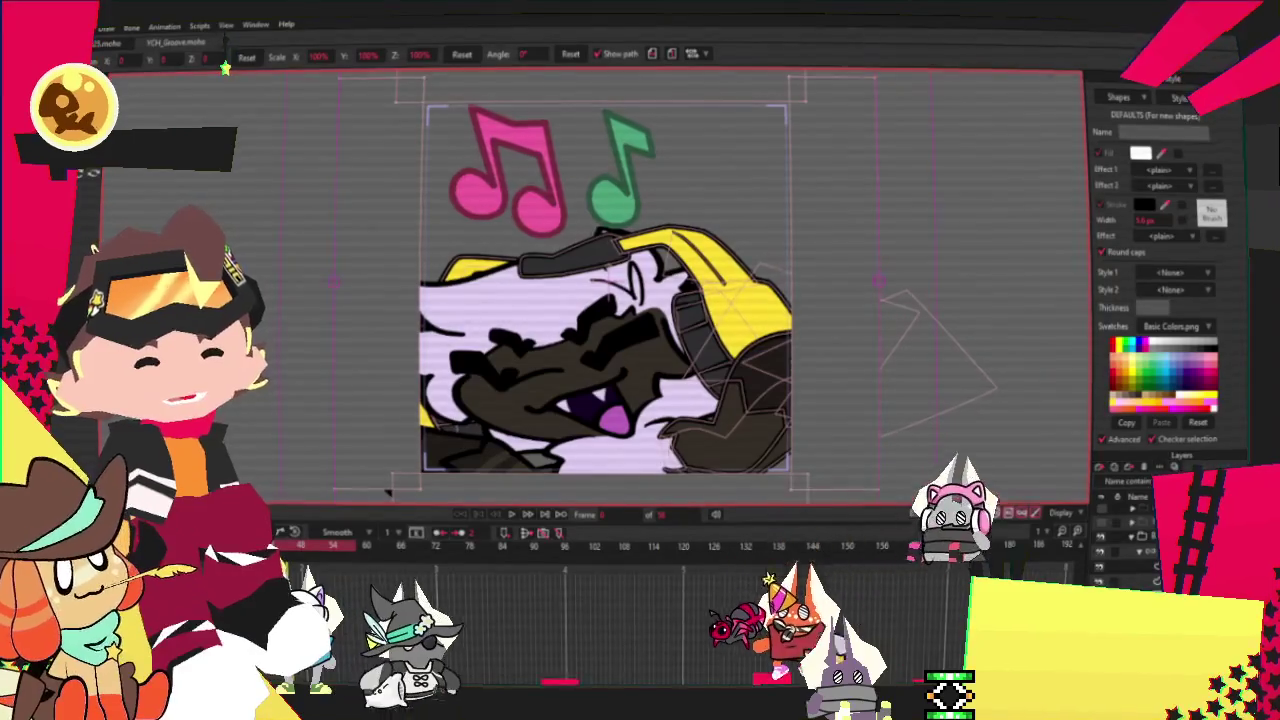
scroll(873, 465, up, 3)
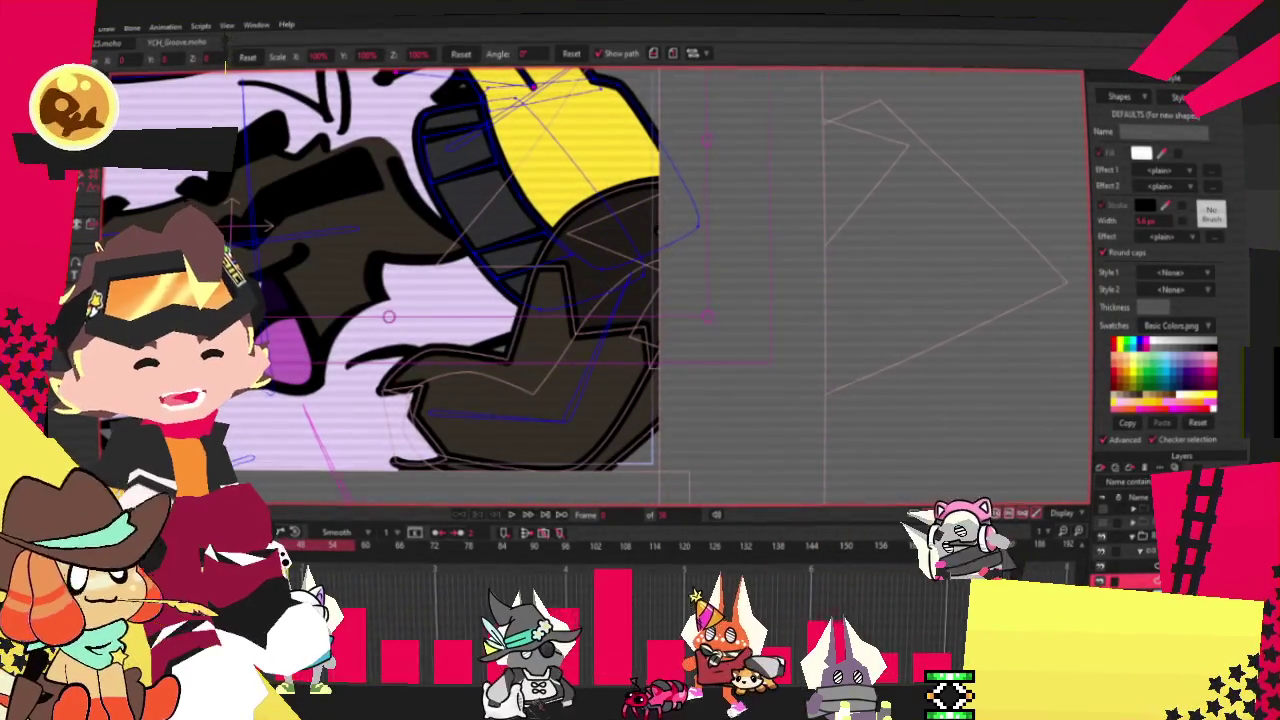
scroll(717, 365, up, 2)
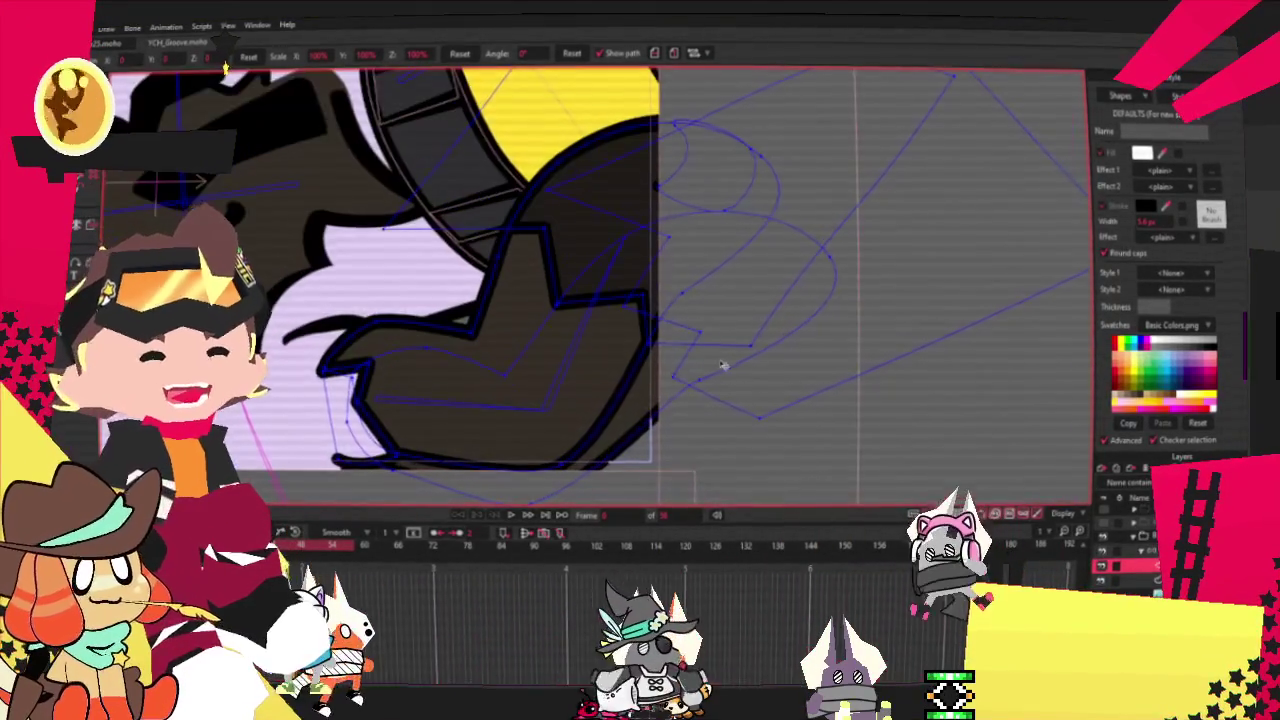
scroll(717, 365, down, 1)
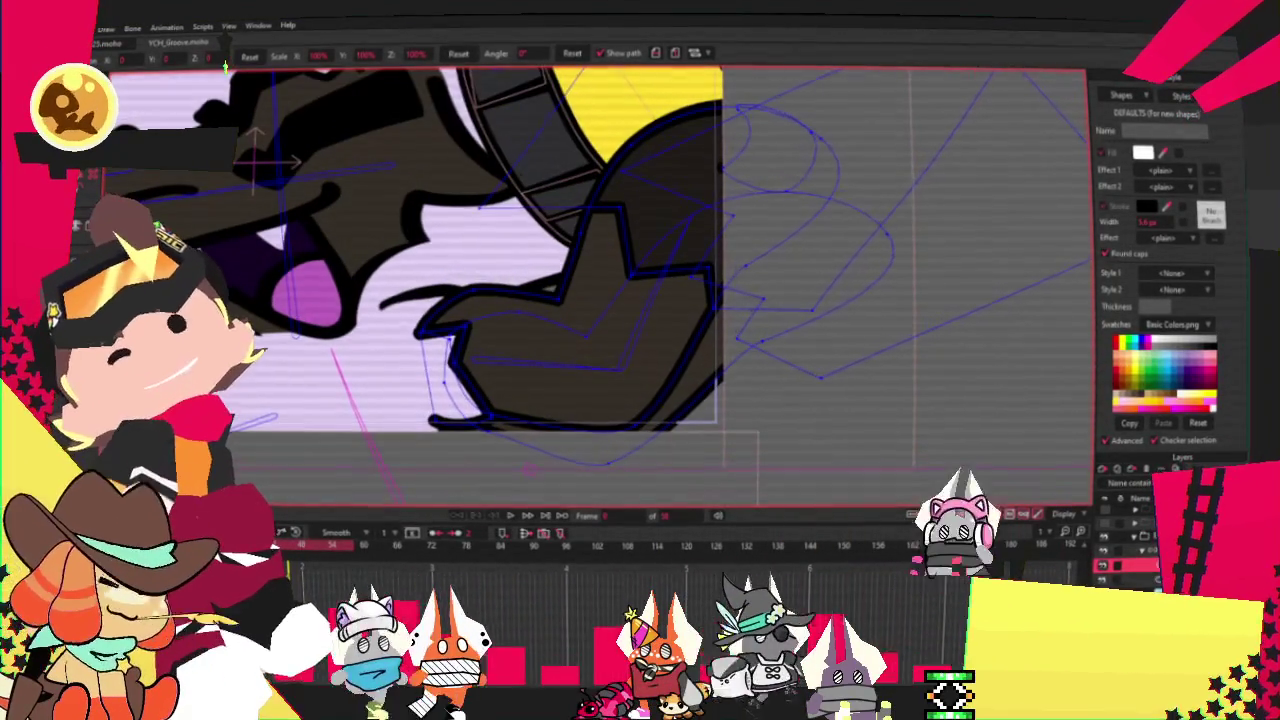
Draw a dark brown rectangle shape over the leopard's raised paw.
key(a)
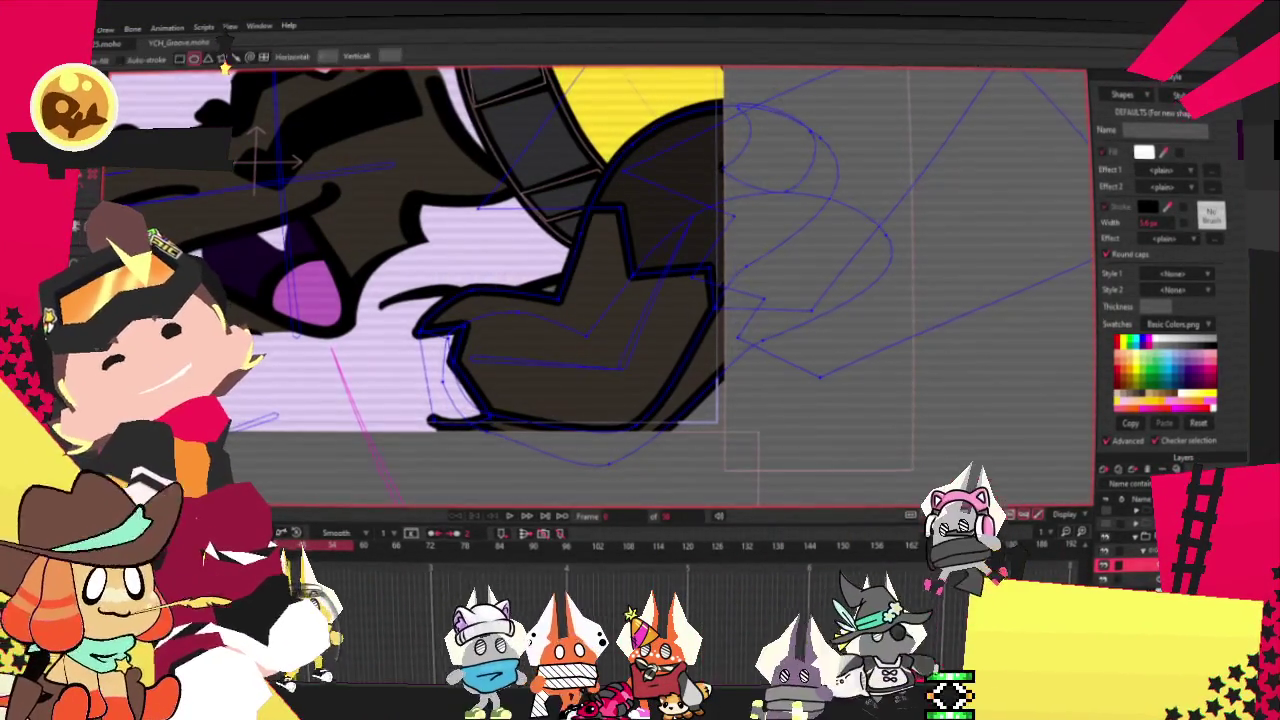
key(d)
scroll(625, 330, up, 2)
drag(485, 140, 775, 347)
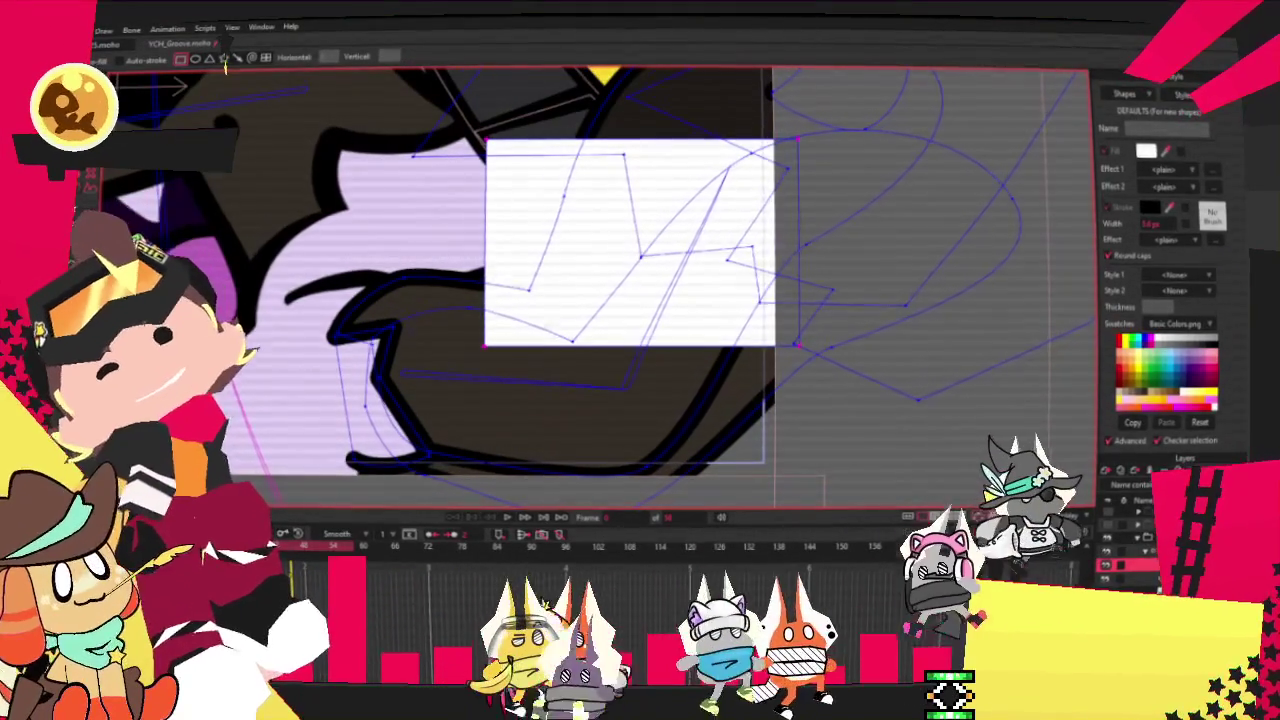
key(g)
scroll(175, 330, up, 1)
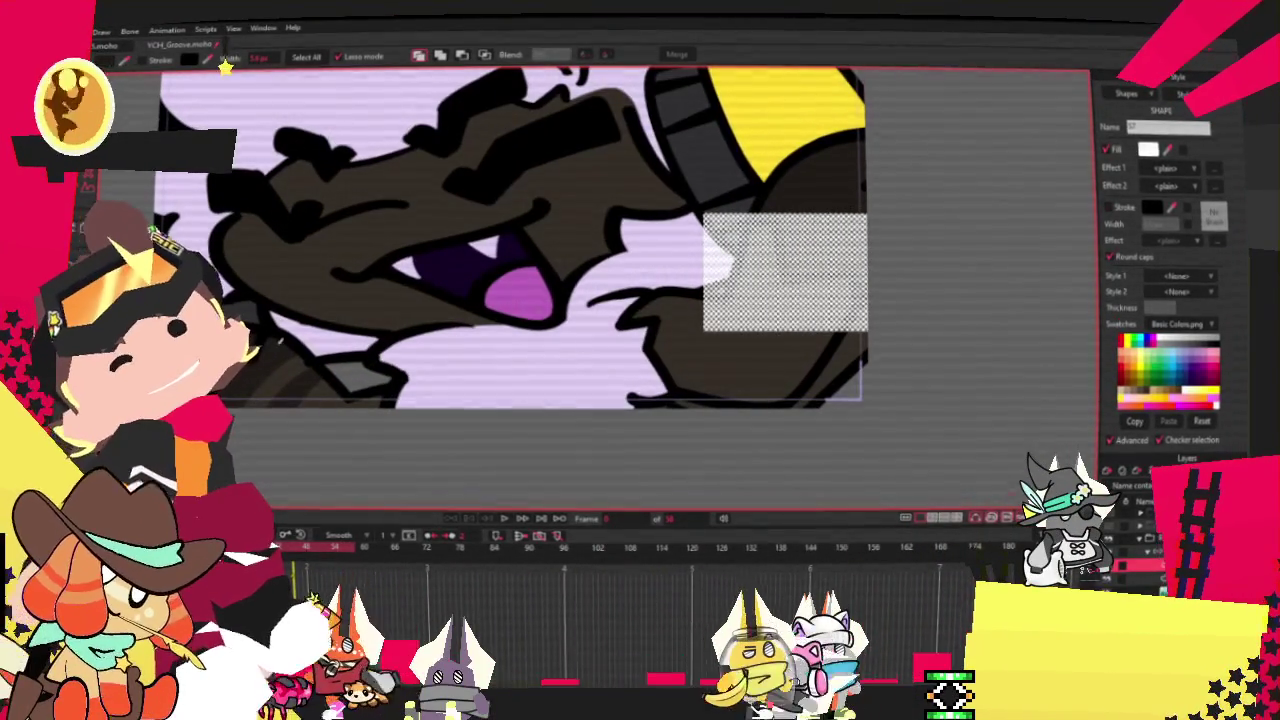
drag(622, 114, 457, 92)
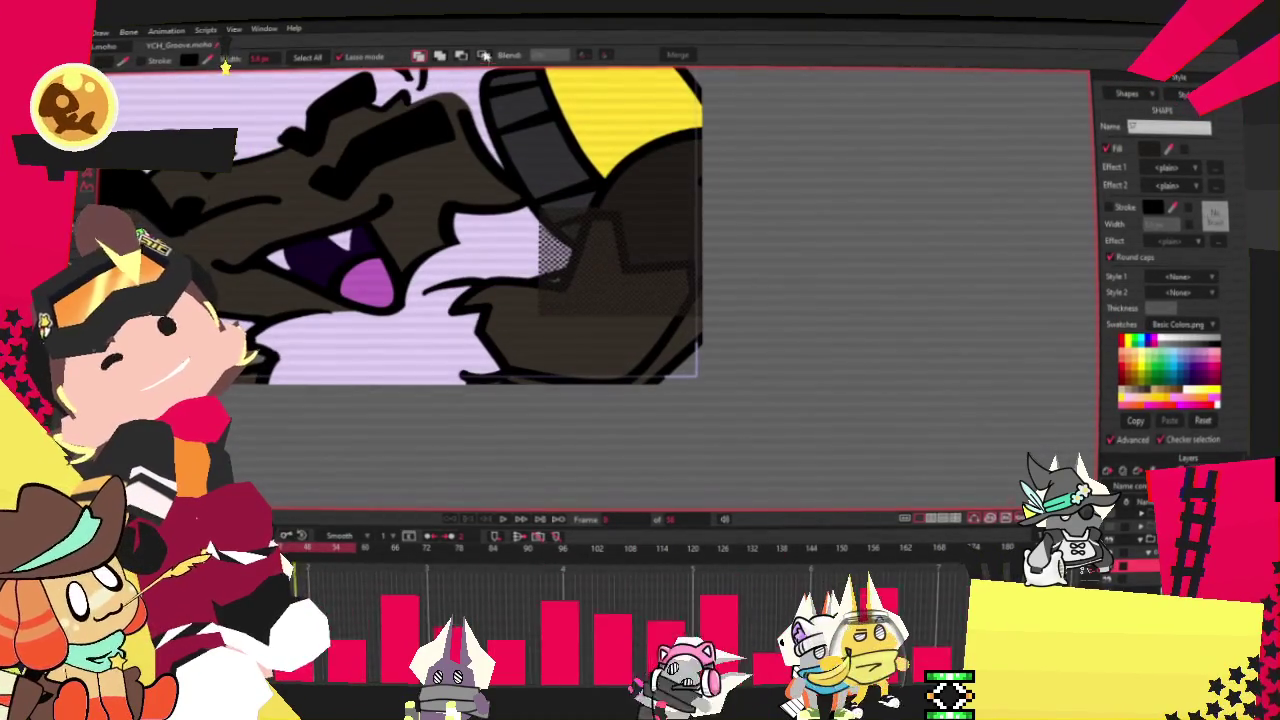
click(484, 54)
scroll(528, 236, up, 1)
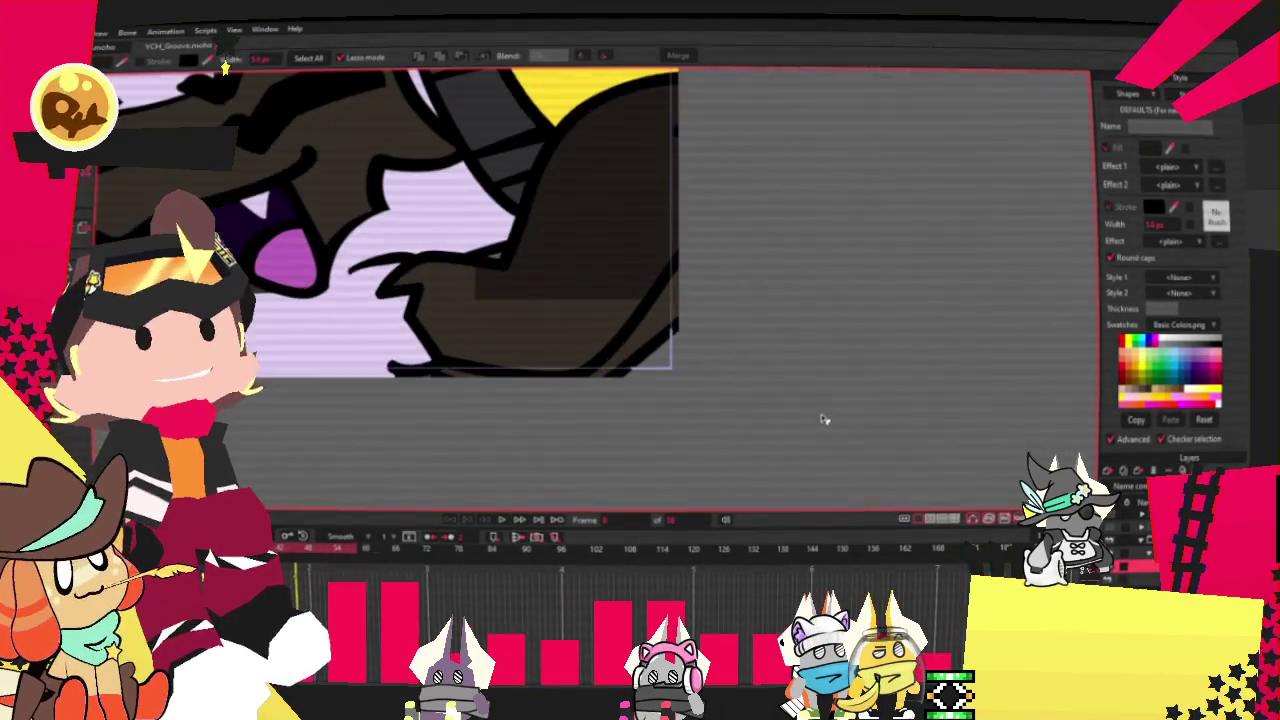
scroll(622, 305, up, 1)
Shift the selected outline points of the brown paw shape slightly.
key(t)
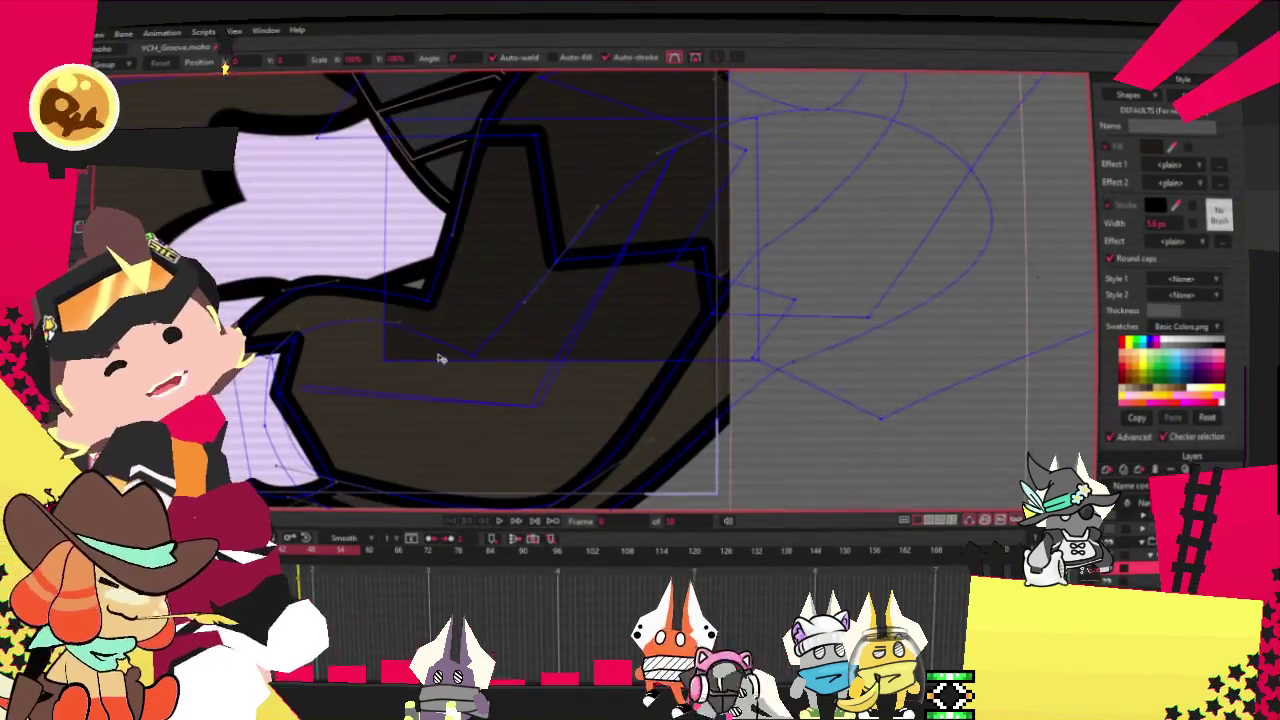
drag(389, 334, 300, 400)
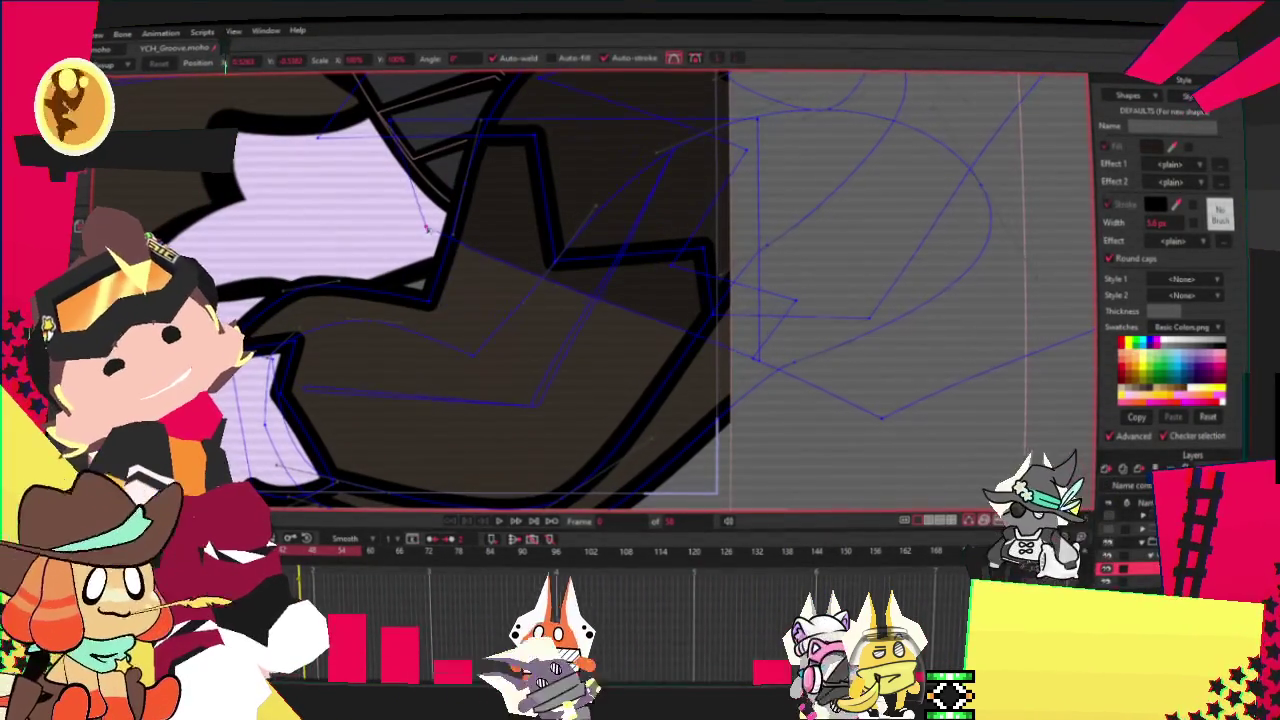
scroll(614, 328, up, 3)
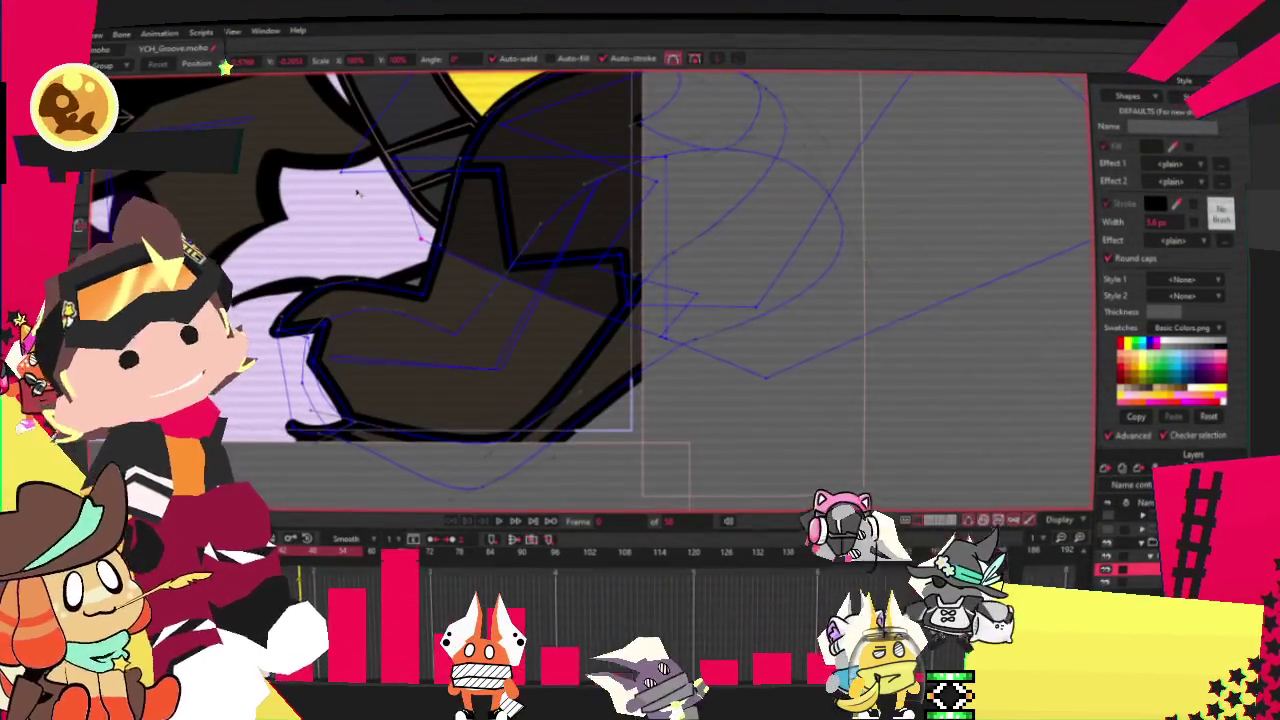
scroll(457, 124, down, 4)
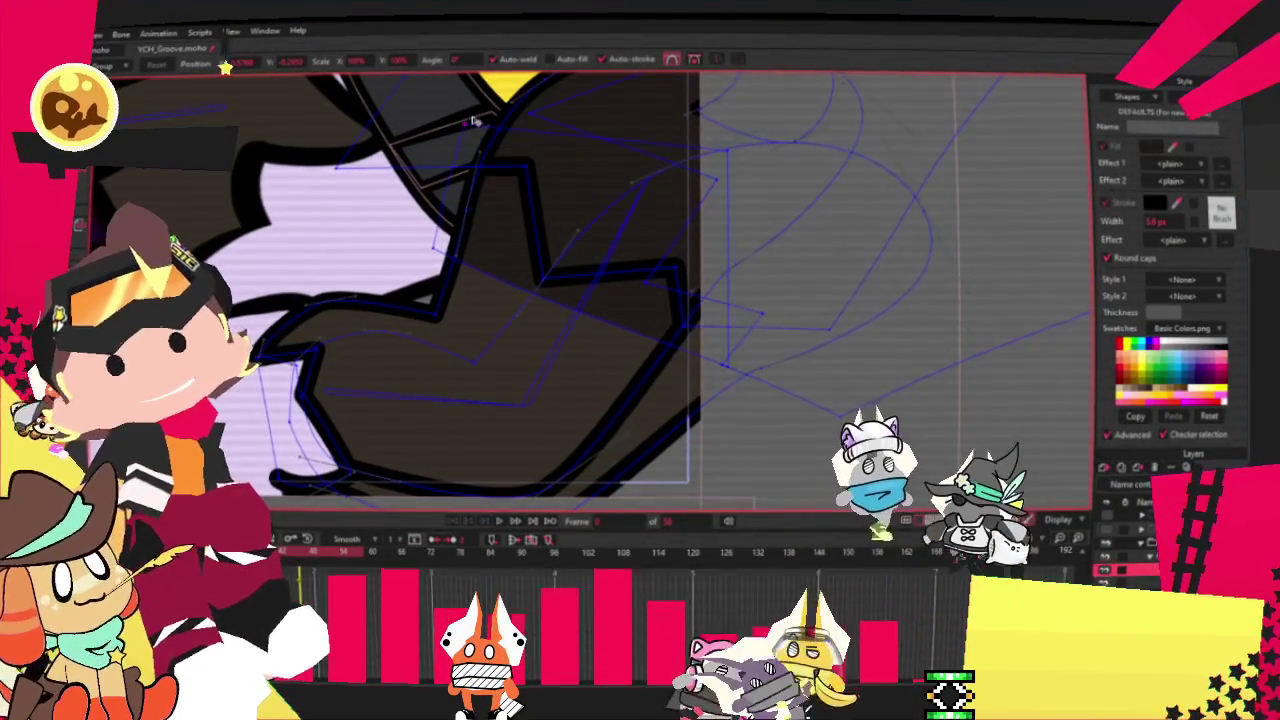
scroll(587, 287, down, 2)
scroll(587, 287, up, 2)
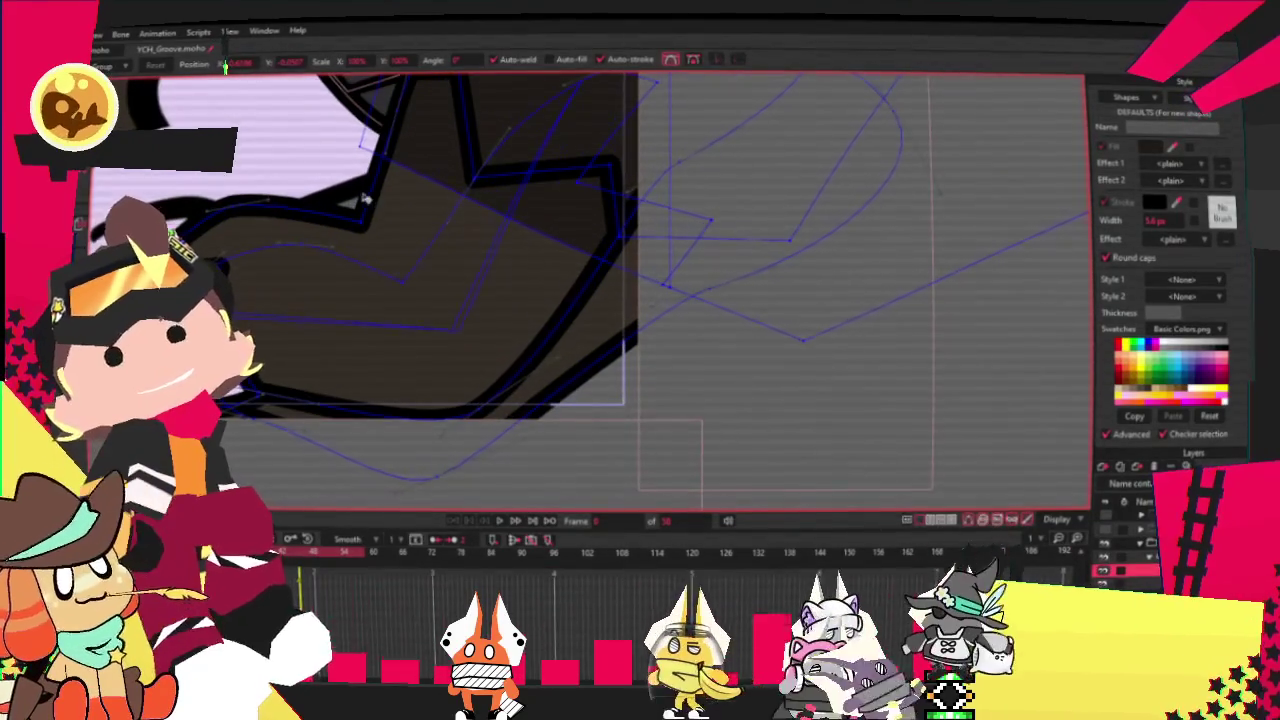
scroll(266, 151, up, 1)
Draw a closed dark diagonal shading band across the brown shape.
key(a)
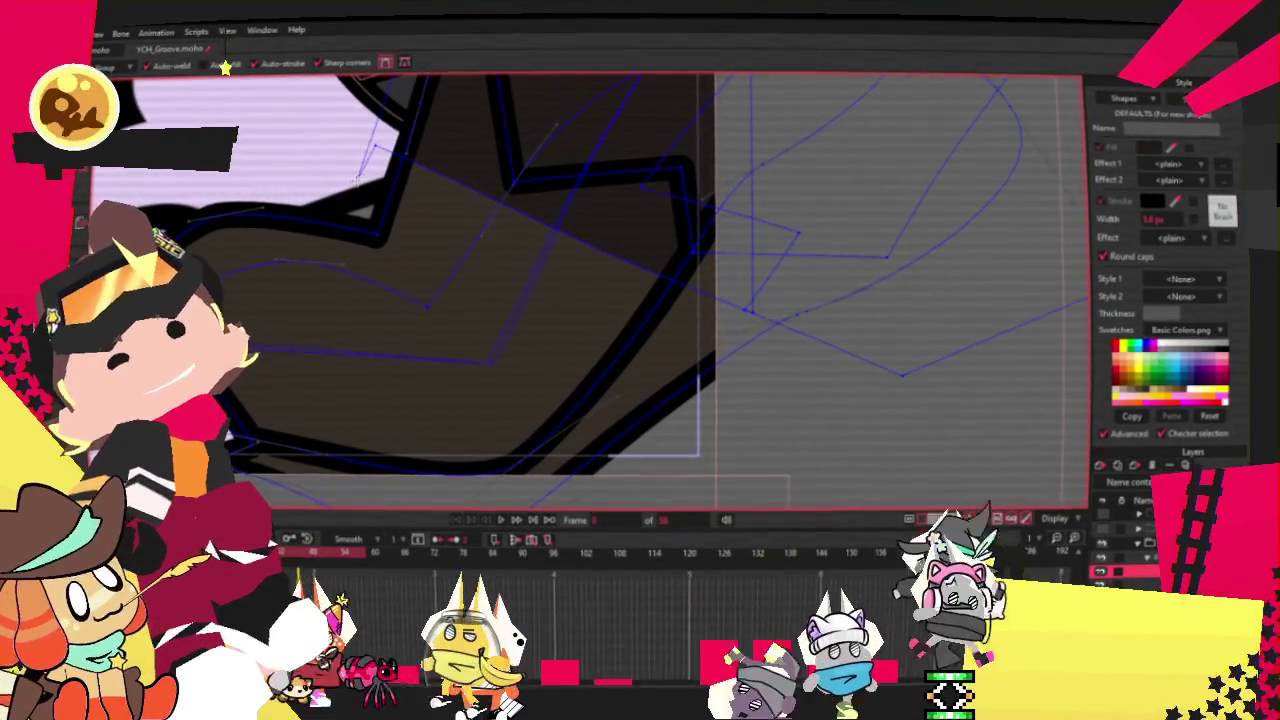
drag(408, 217, 677, 323)
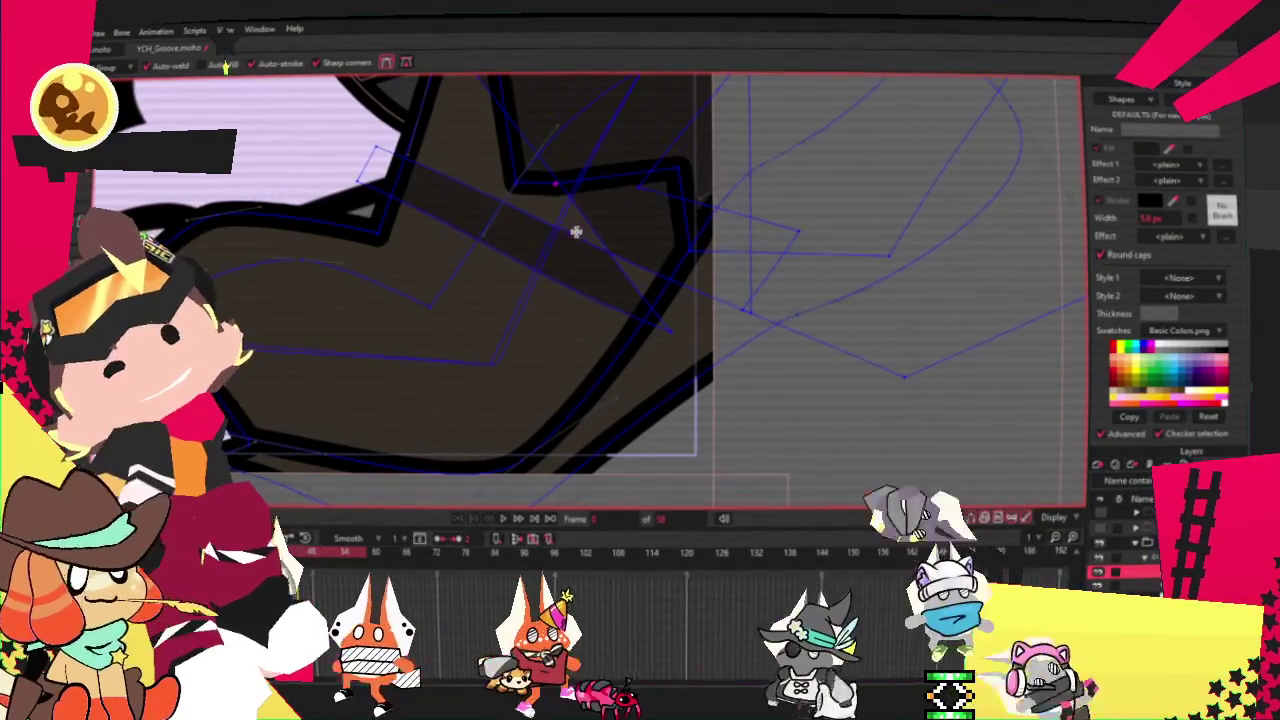
drag(670, 330, 648, 380)
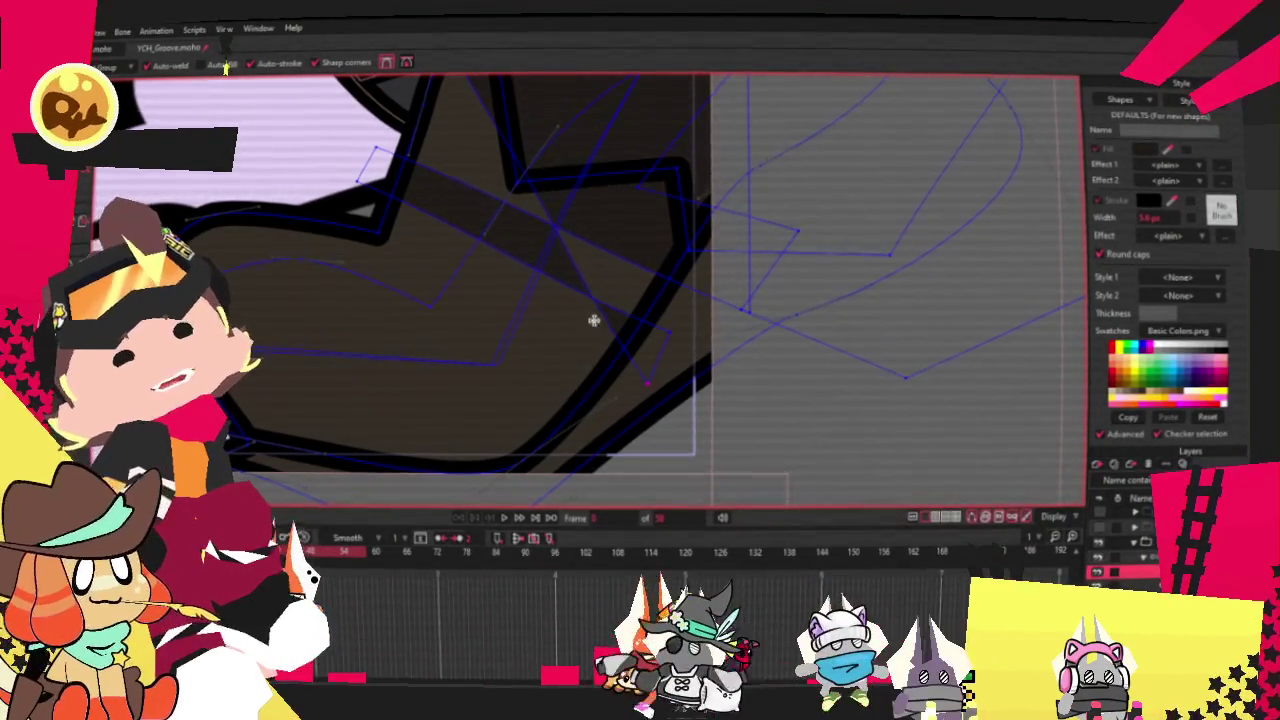
click(371, 229)
scroll(333, 205, down, 2)
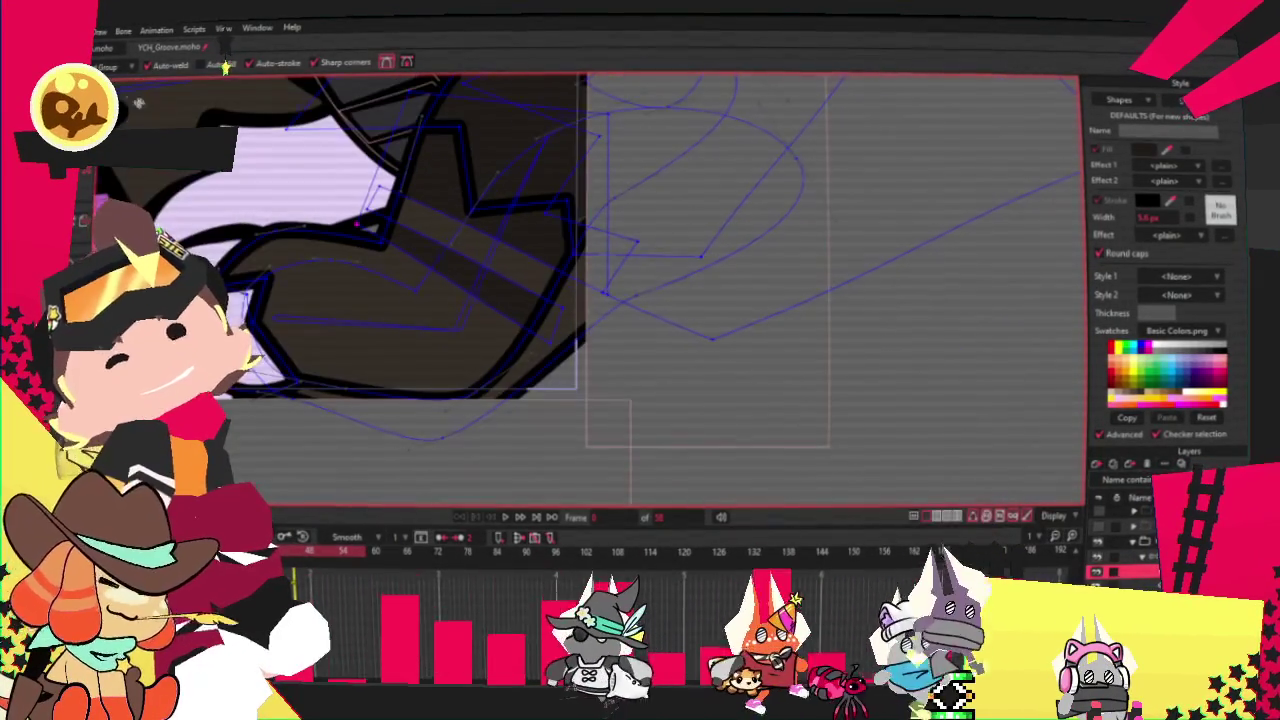
Reshape the shading band by raising one point and pulling a corner down to fit.
key(t)
scroll(369, 186, up, 2)
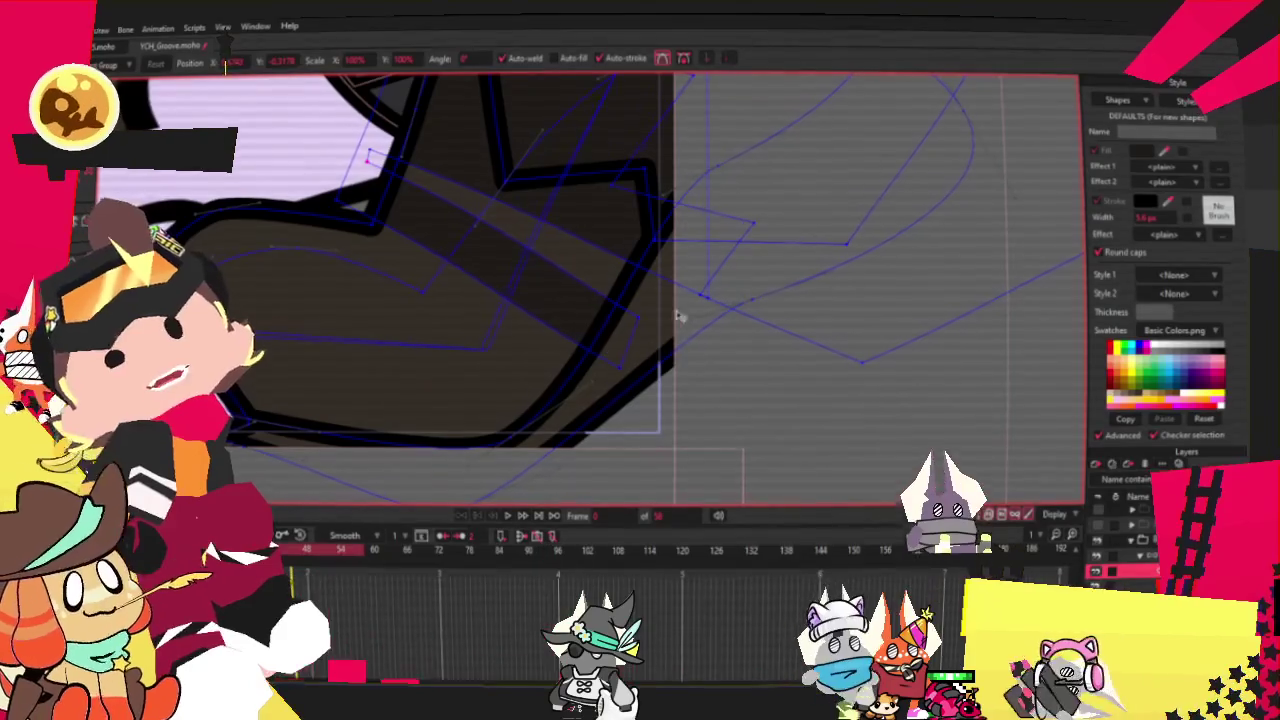
scroll(703, 308, up, 2)
scroll(700, 292, up, 1)
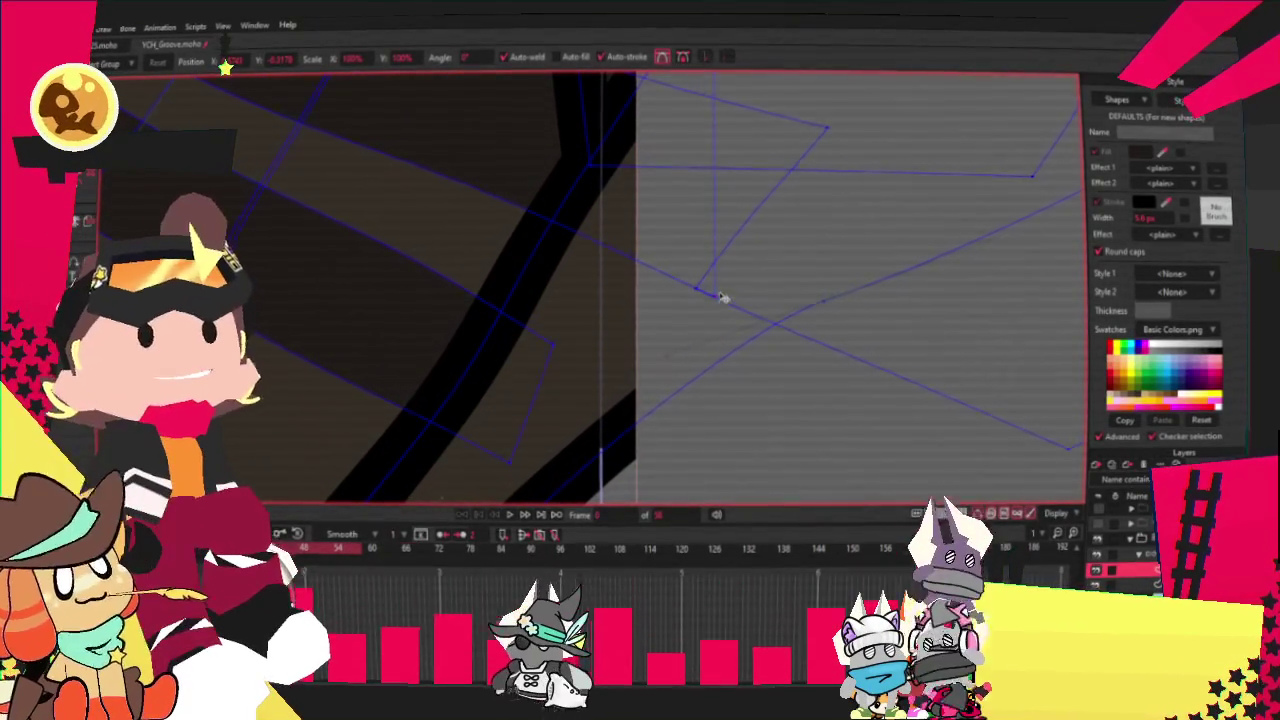
drag(722, 300, 705, 215)
scroll(514, 277, down, 2)
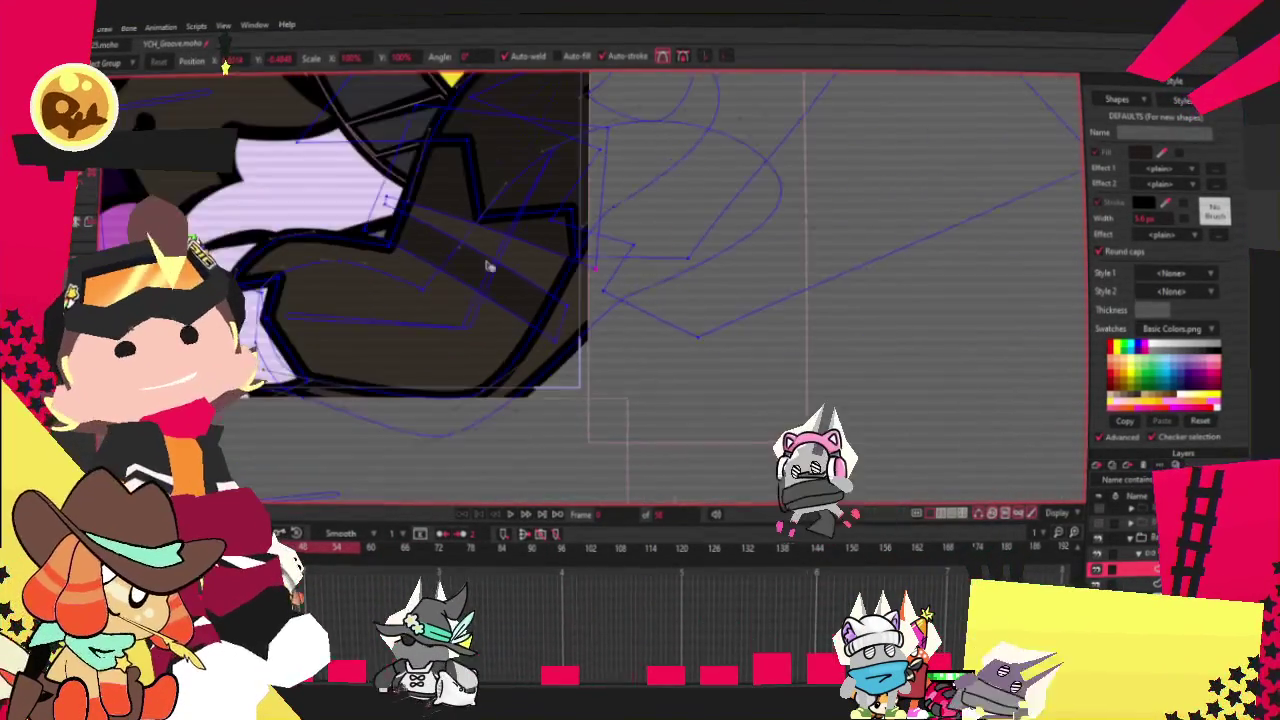
scroll(391, 214, up, 1)
scroll(408, 218, up, 1)
scroll(517, 217, down, 1)
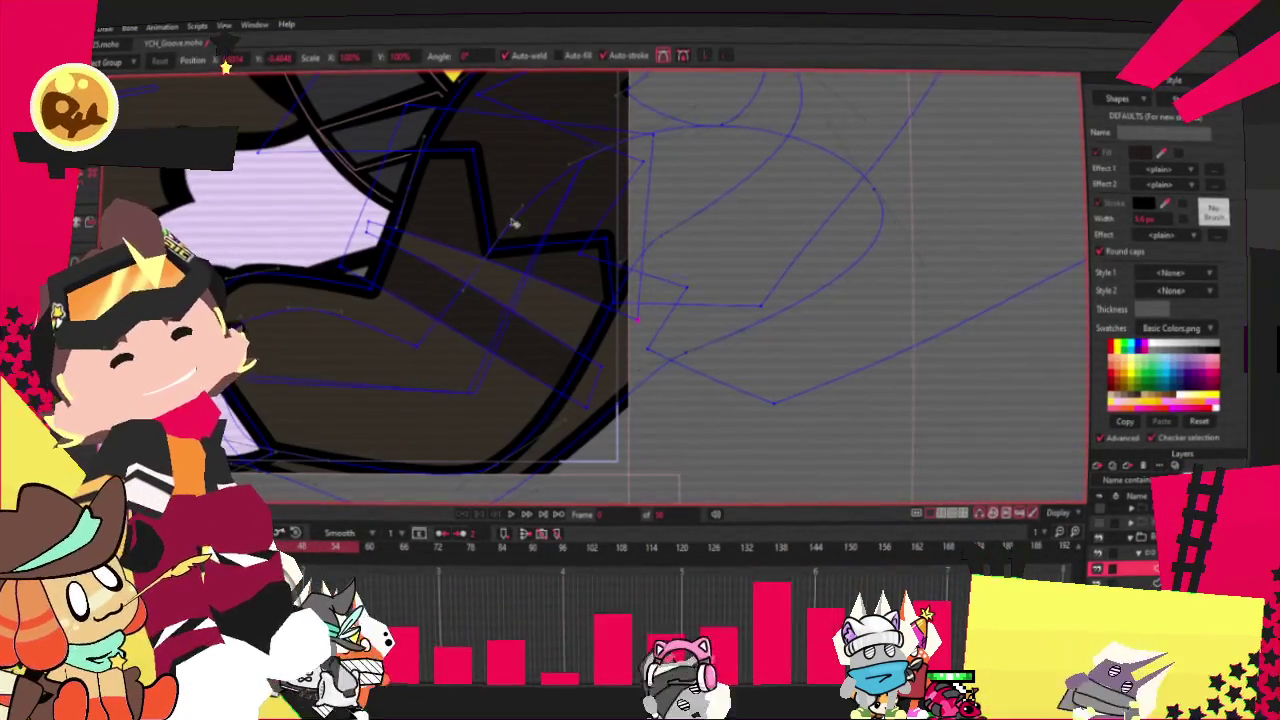
mouse_move(646, 120)
mouse_down()
mouse_move(647, 300)
mouse_move(629, 286)
mouse_up()
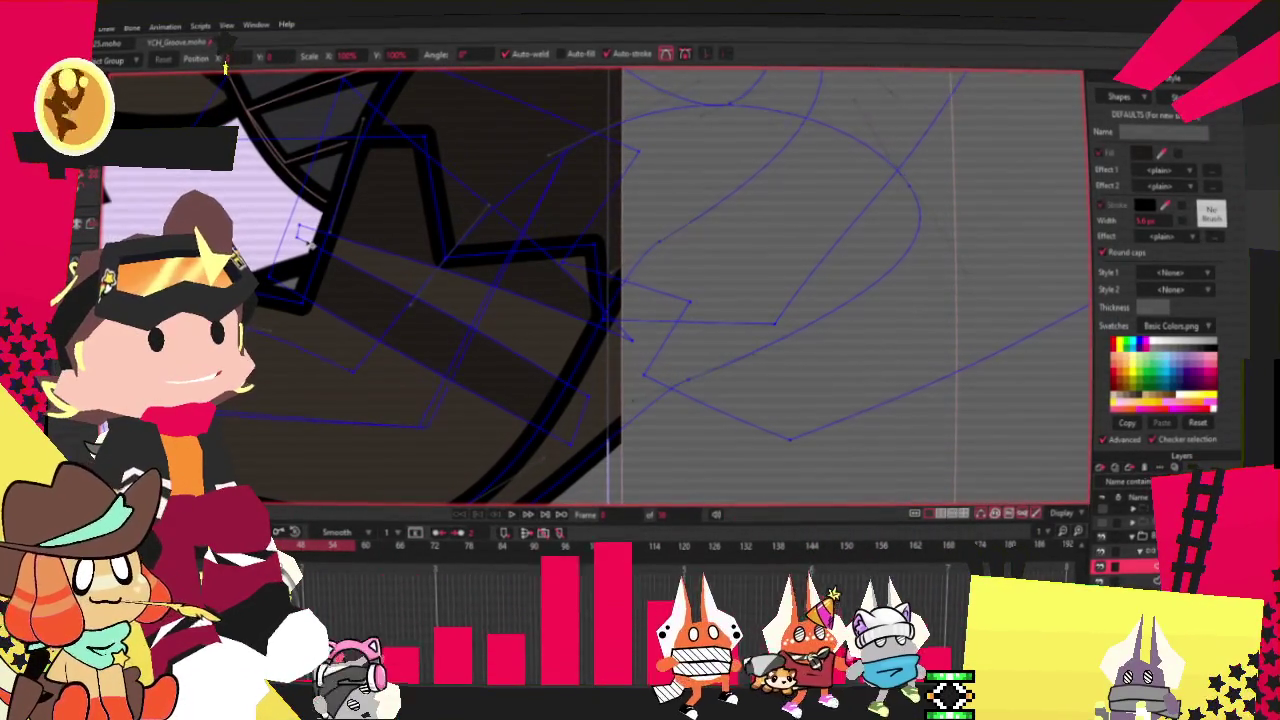
key(a)
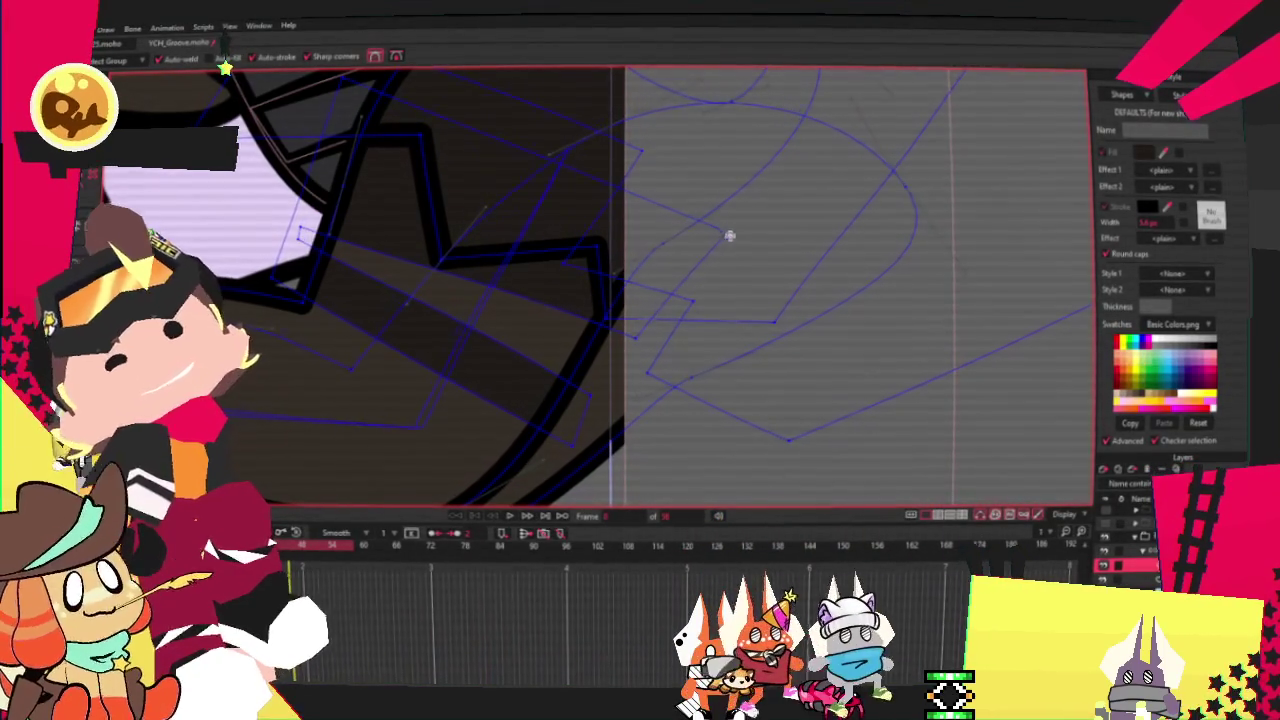
key(g)
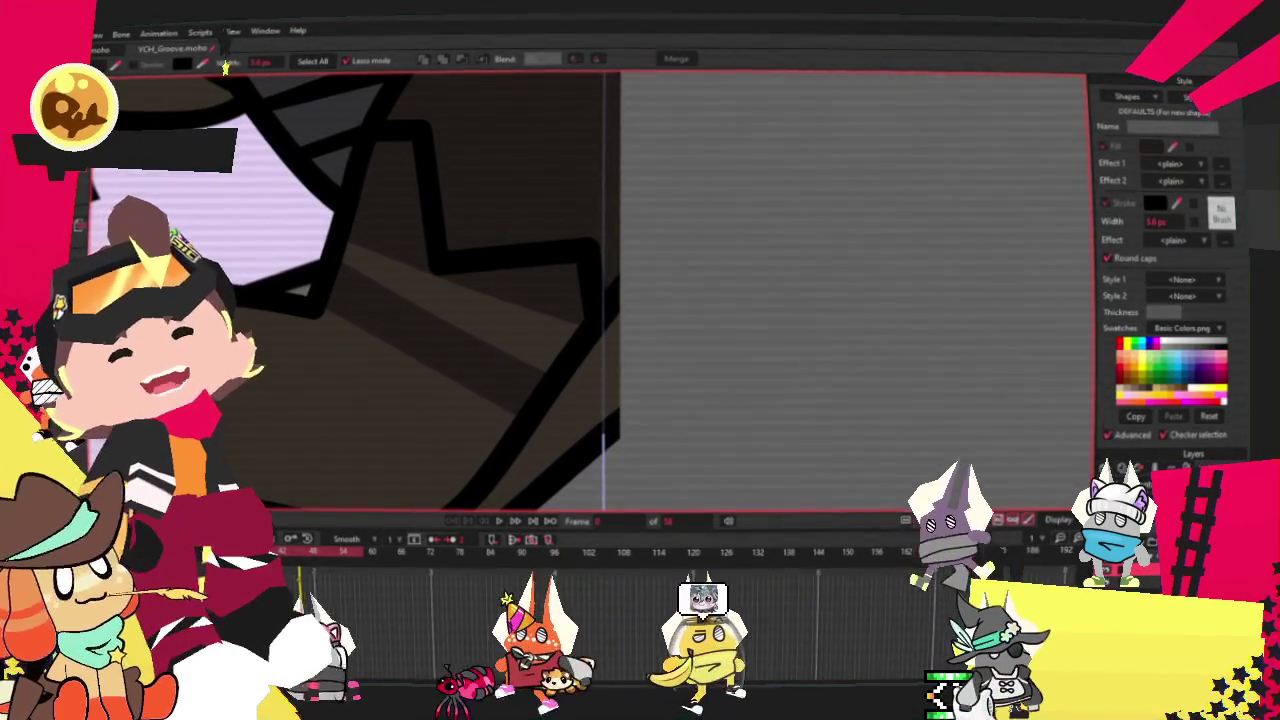
Select all points on the layer and reposition them down and to the left.
key(t)
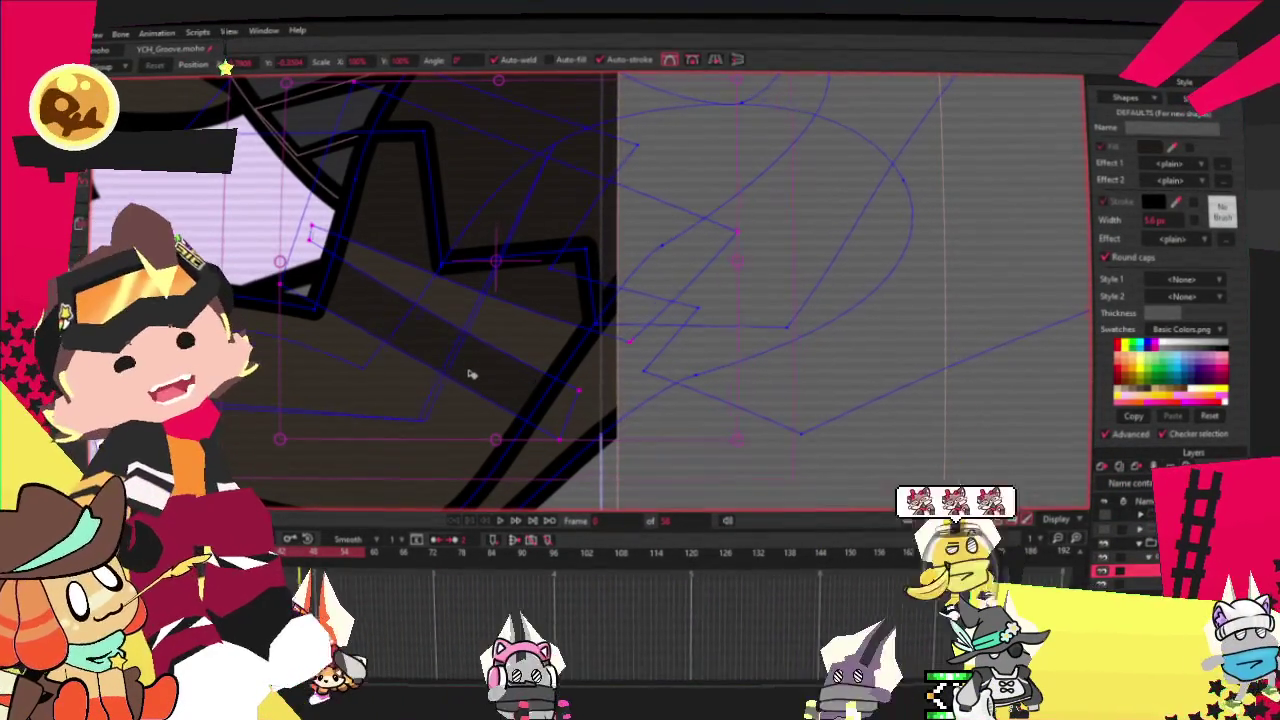
key(ctrl+a)
drag(598, 400, 678, 445)
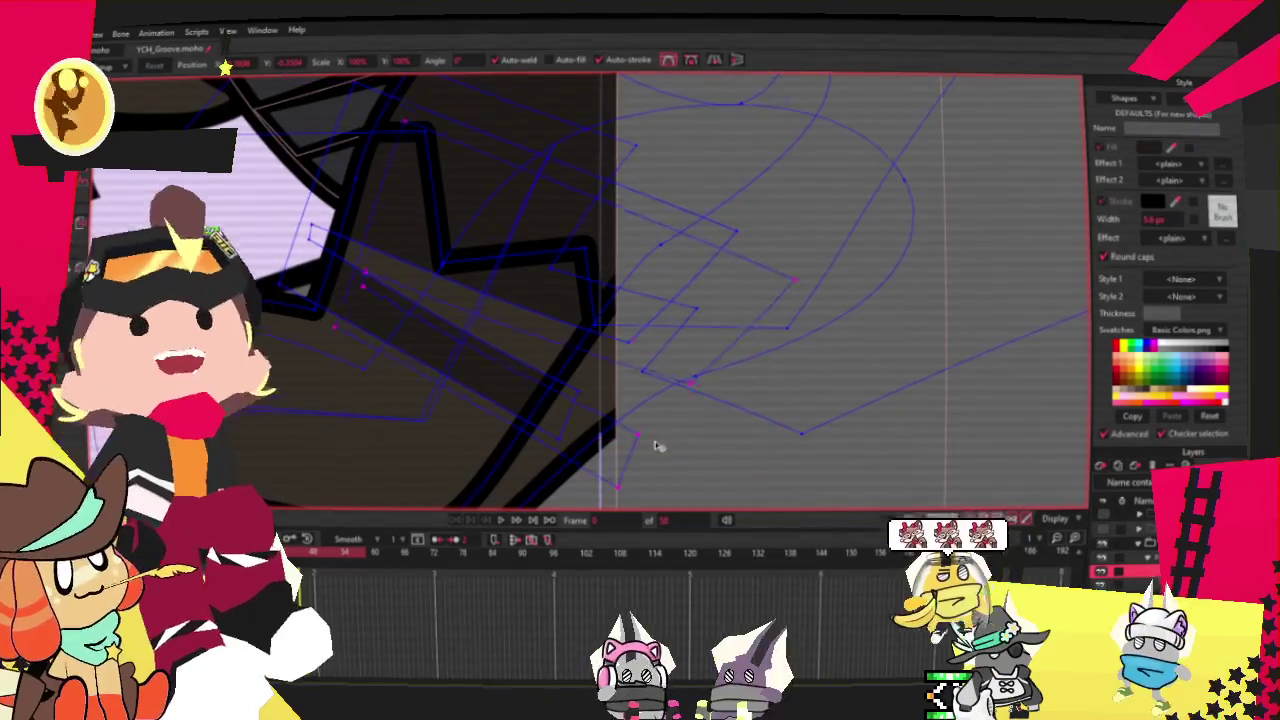
scroll(740, 431, down, 2)
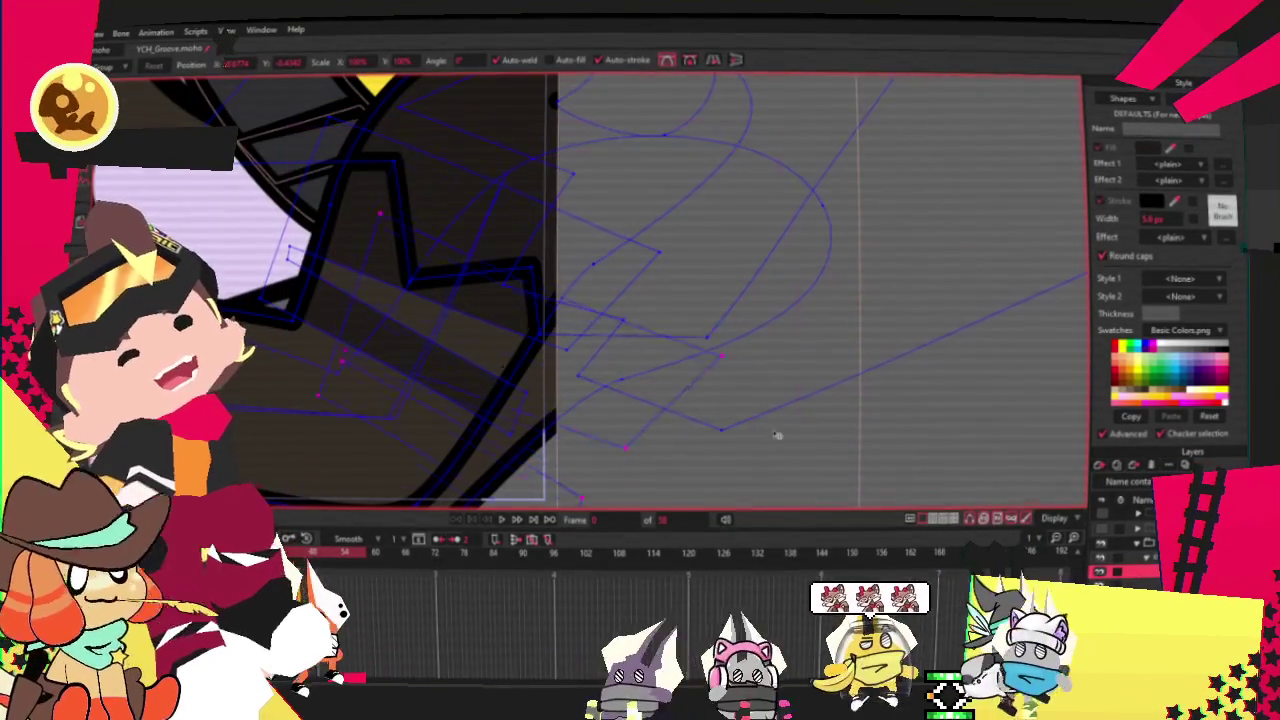
scroll(700, 380, down, 1)
scroll(680, 429, up, 2)
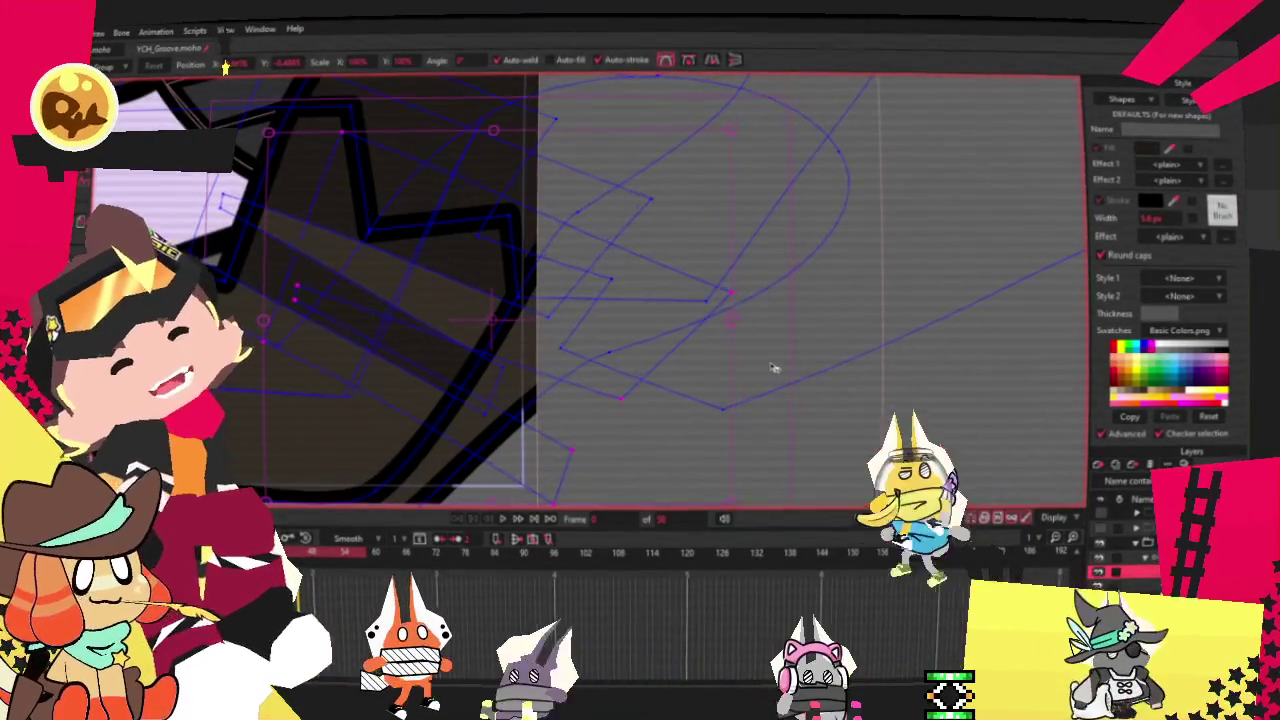
drag(763, 403, 560, 427)
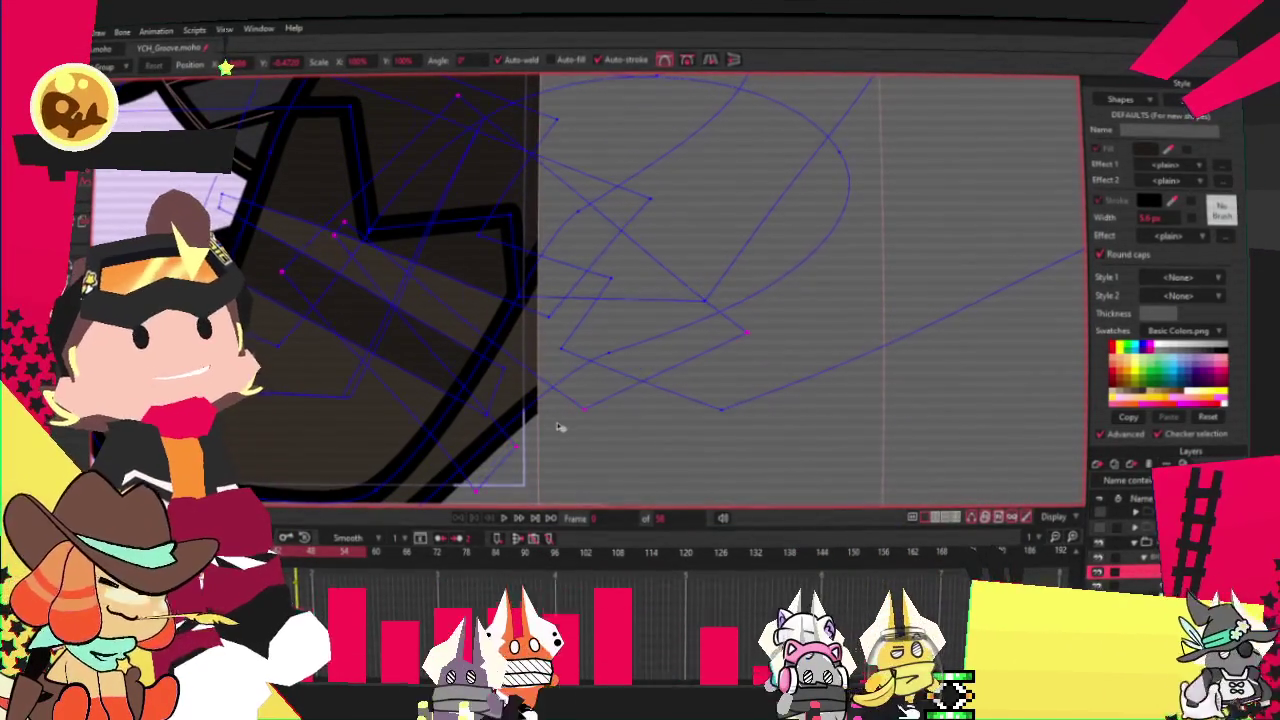
scroll(540, 370, up, 2)
scroll(540, 370, up, 1)
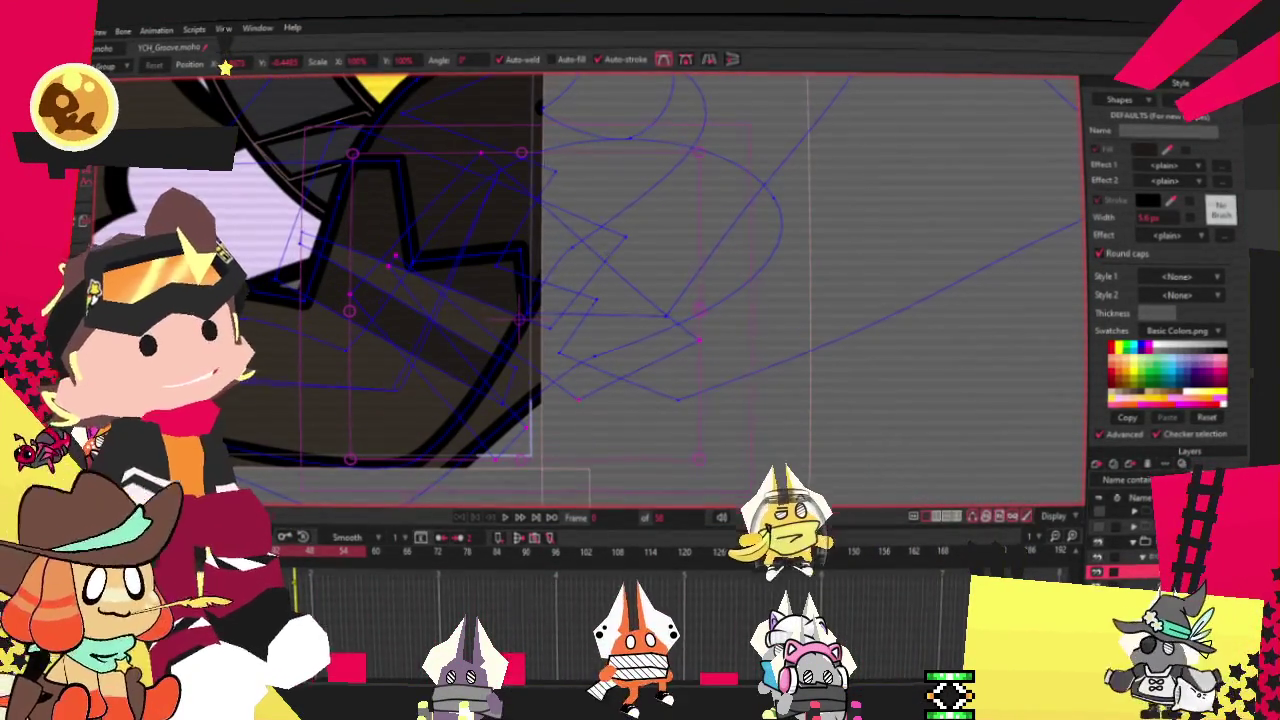
Inspect a paw shape, deselect it, and select a rig bone with Manipulate Bones.
key(g)
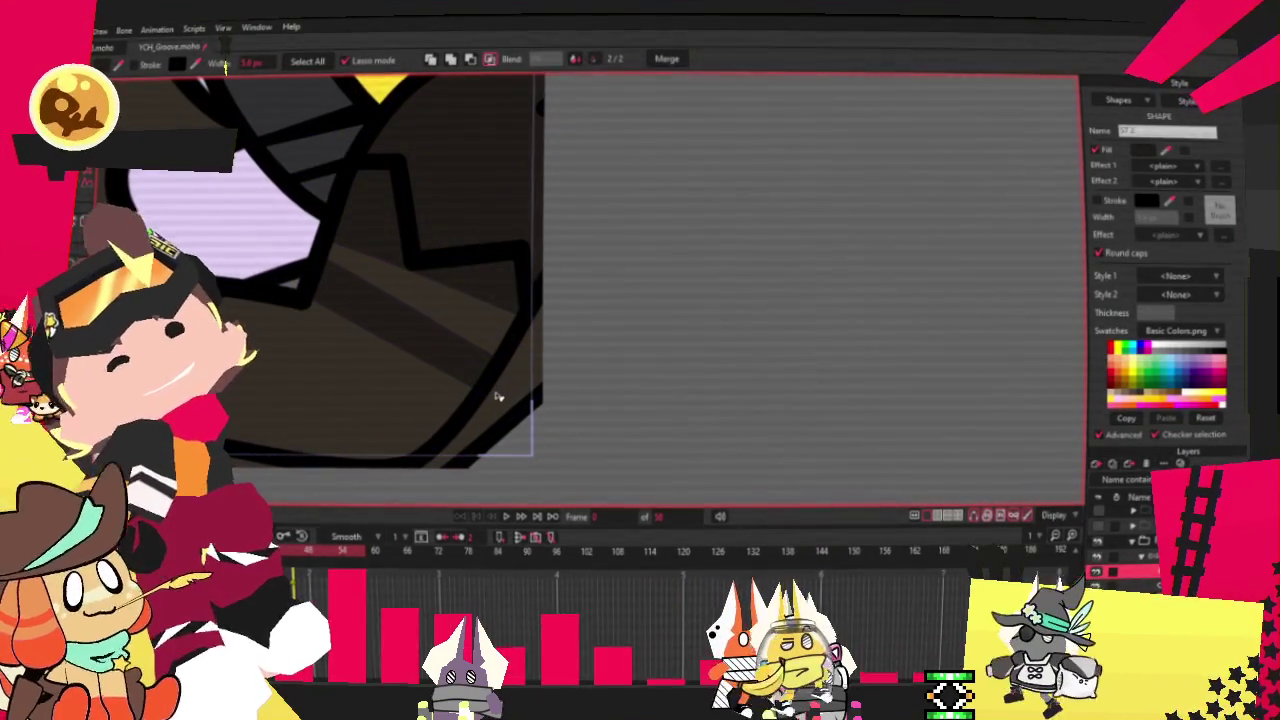
click(517, 399)
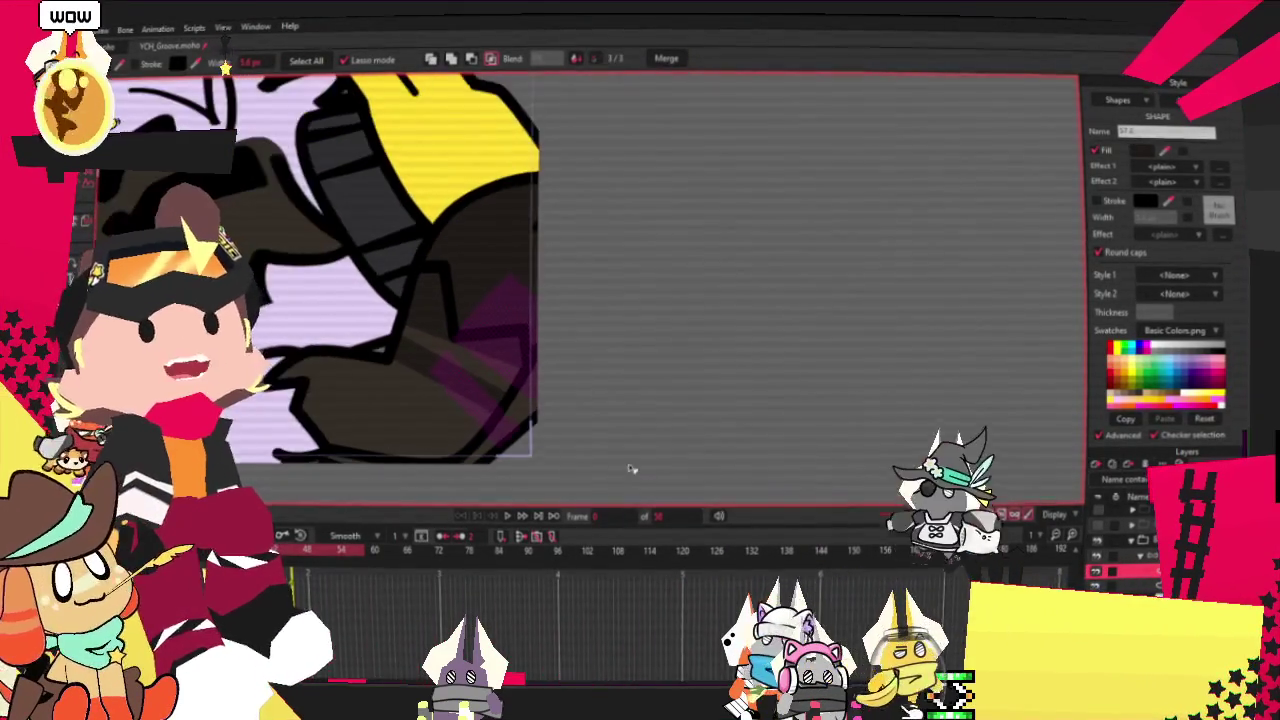
scroll(570, 488, up, 2)
click(617, 466)
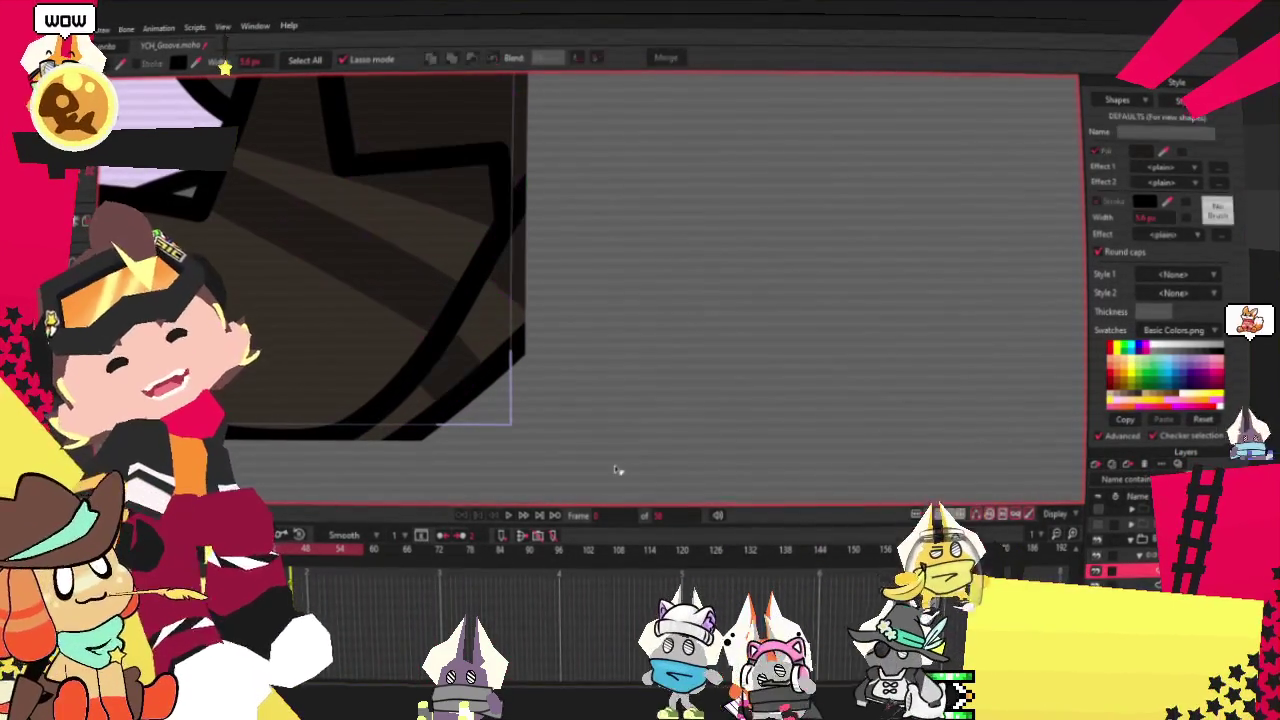
scroll(606, 477, down, 2)
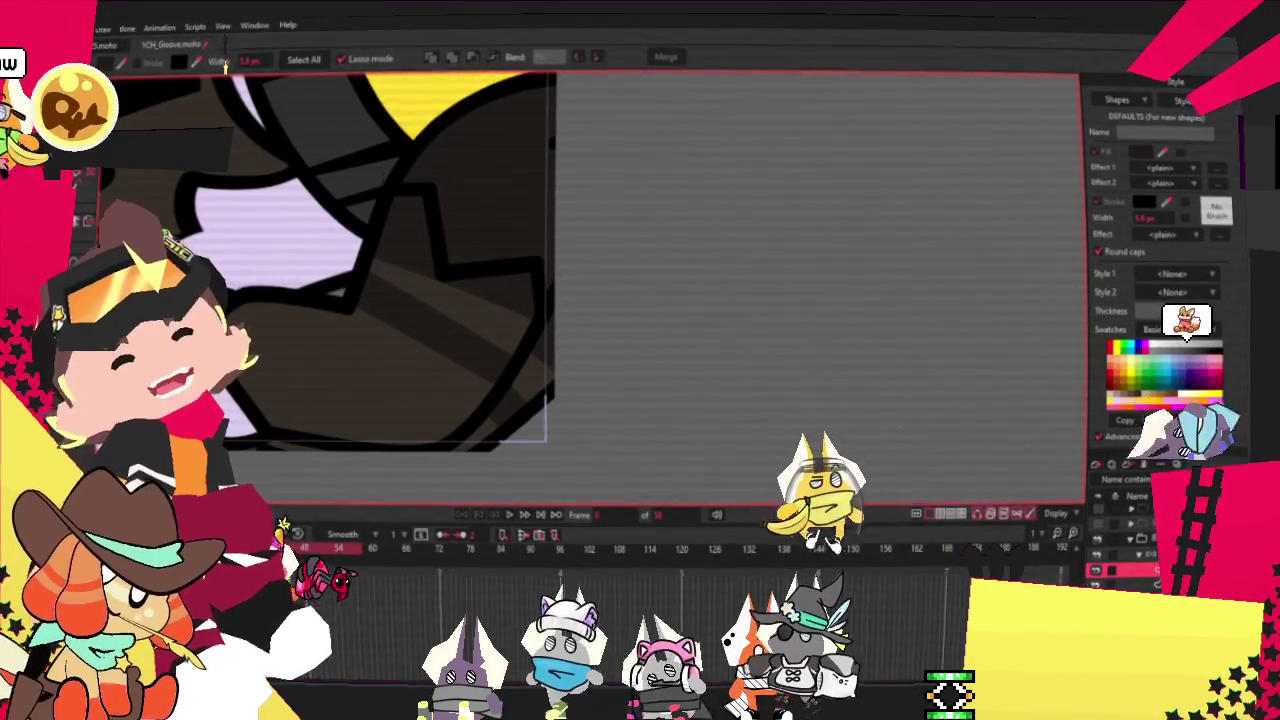
key(z)
click(478, 299)
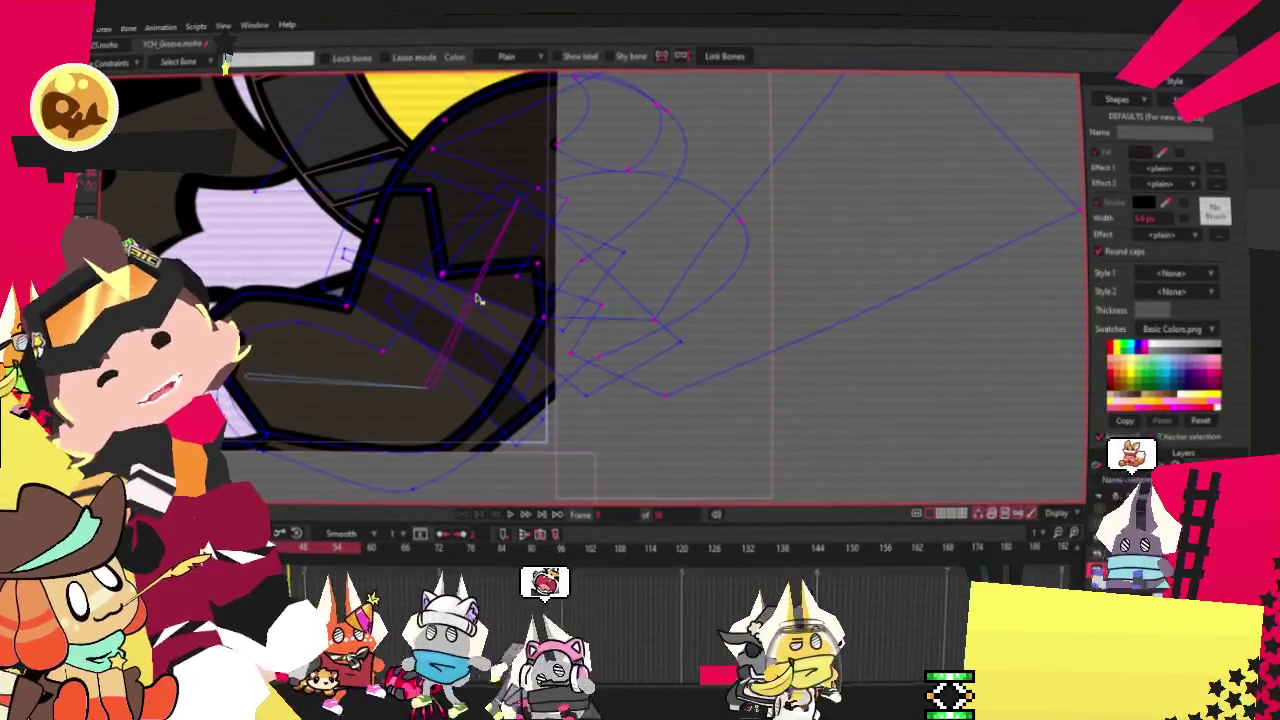
Show the selected bone's bound points, then zoom out to see both music notes.
scroll(514, 355, up, 1)
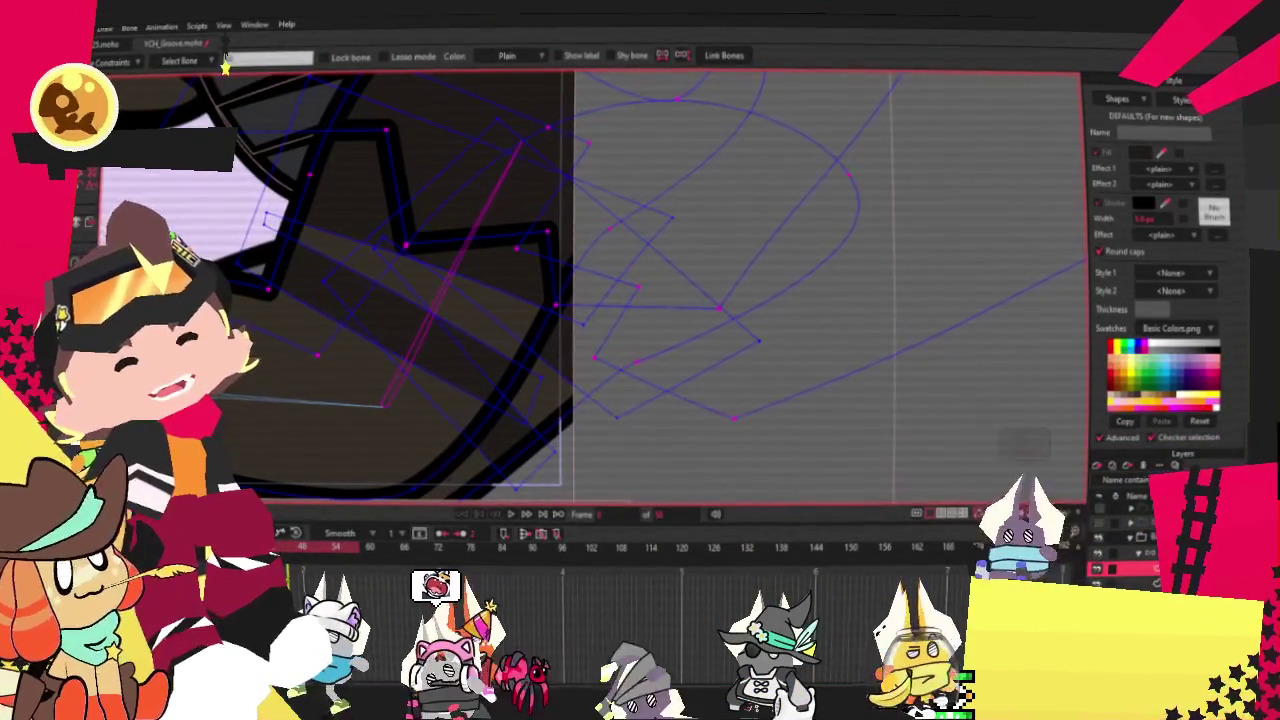
key(g)
scroll(367, 214, up, 2)
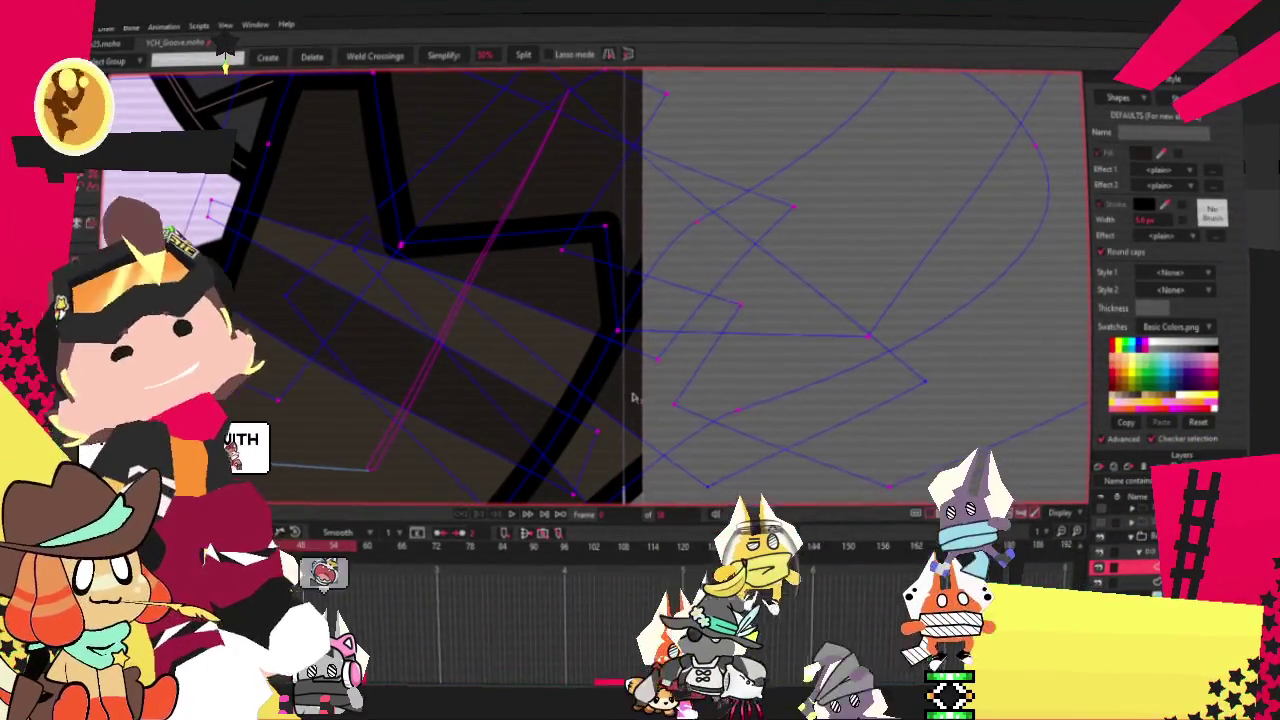
scroll(614, 395, down, 2)
scroll(551, 374, down, 1)
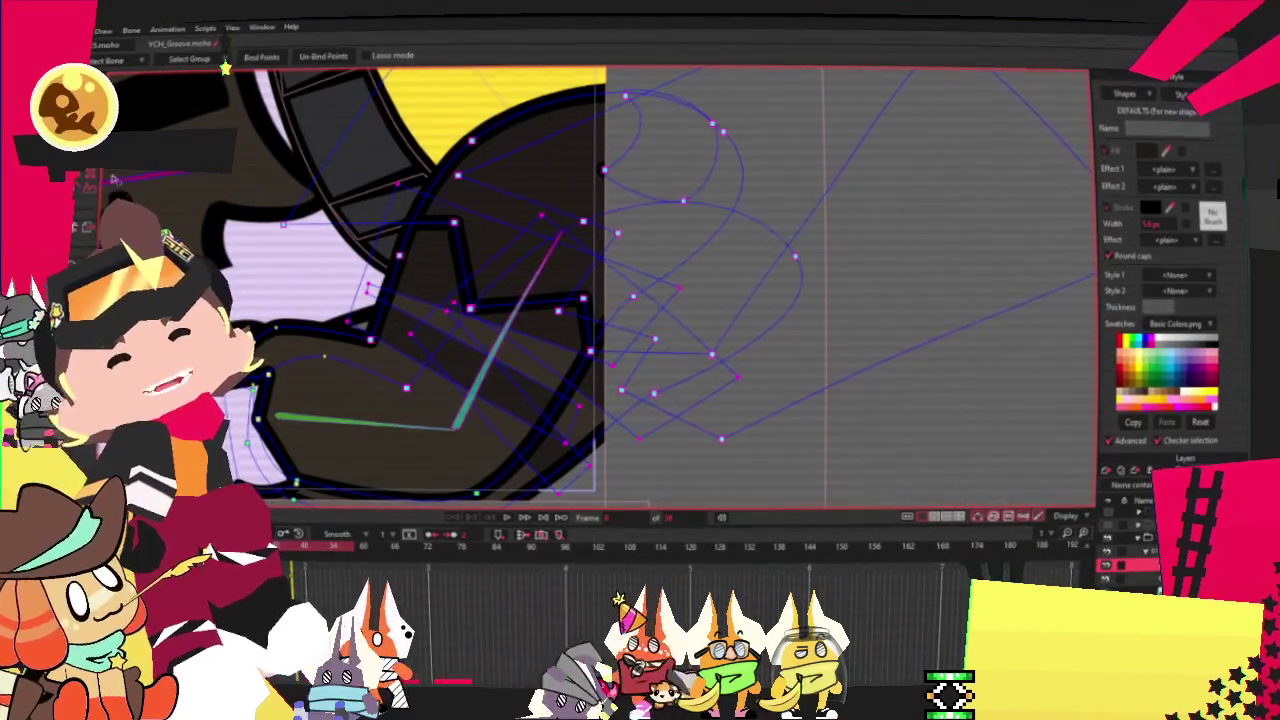
scroll(491, 260, down, 3)
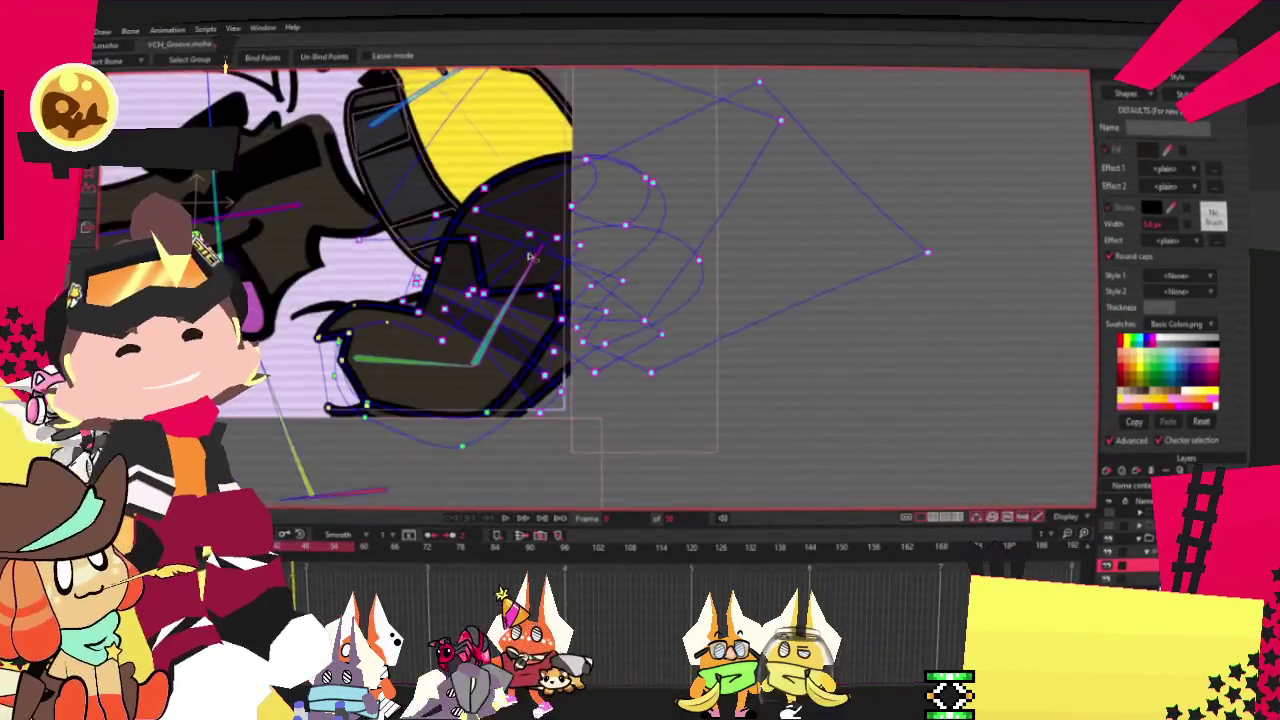
scroll(460, 300, down, 3)
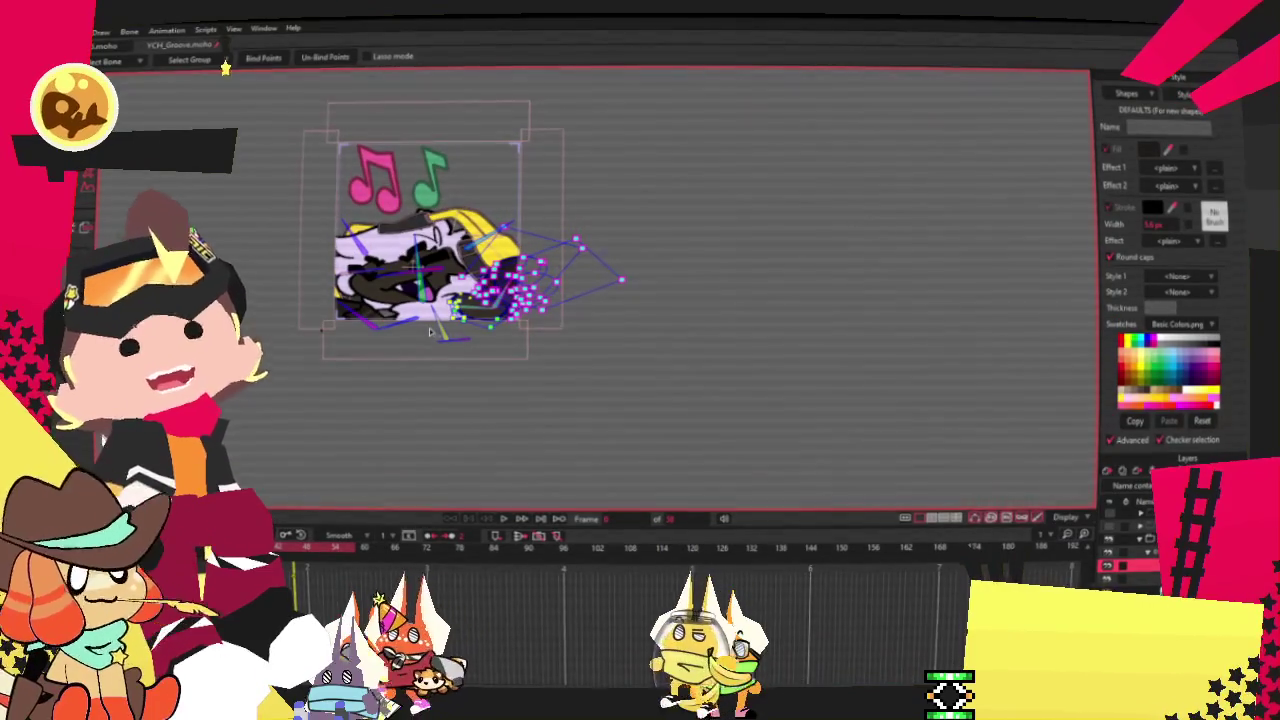
Load the purple-headphone goat variant reference image into the reference panel.
scroll(430, 332, up, 2)
scroll(445, 340, up, 3)
scroll(462, 347, down, 1)
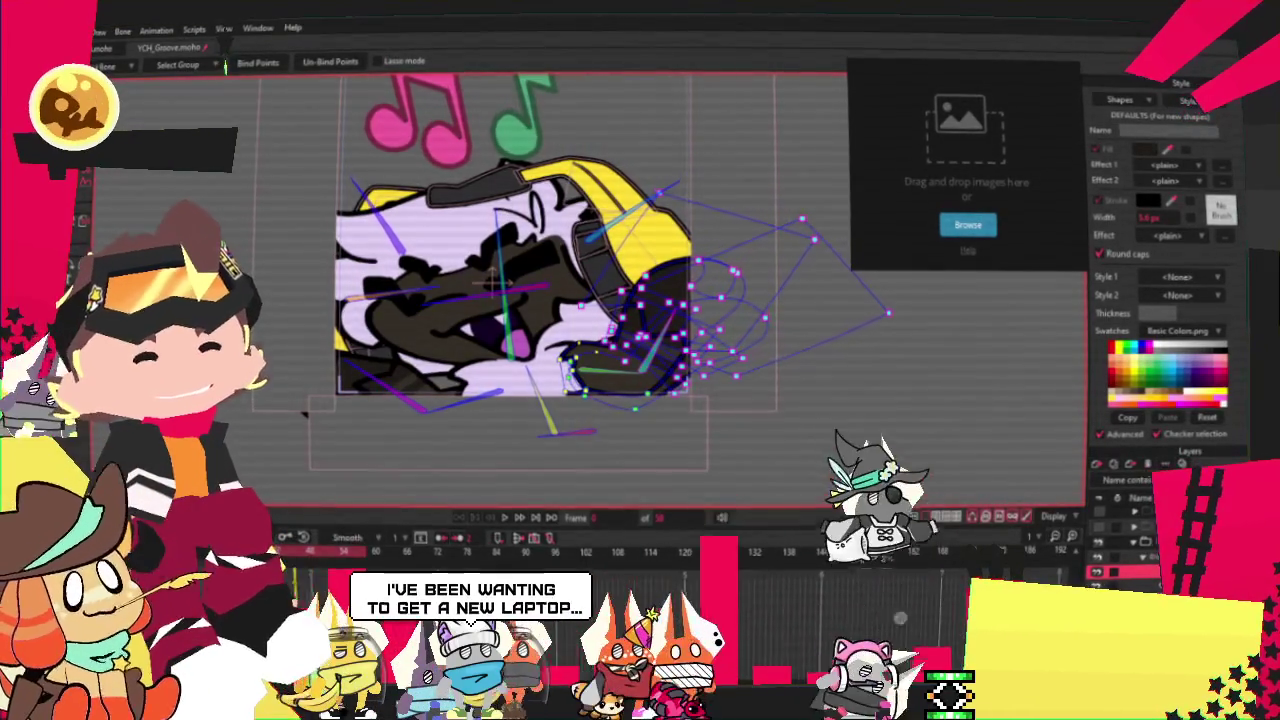
click(942, 228)
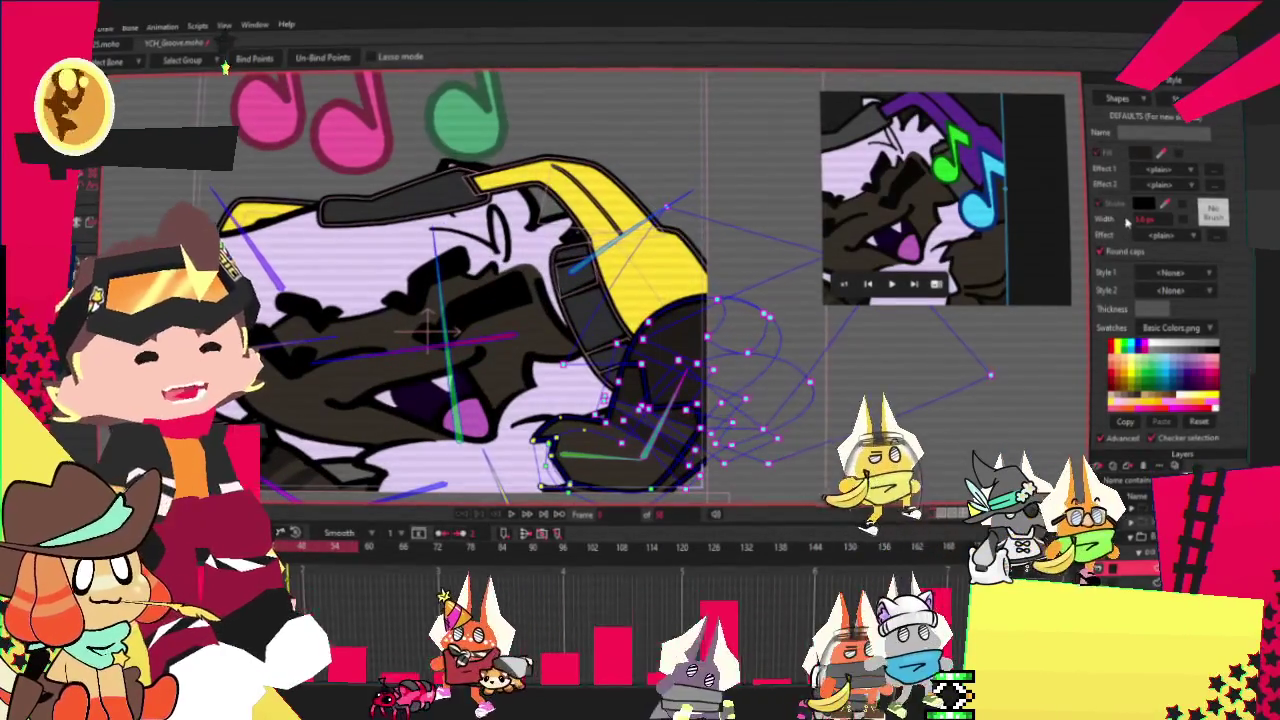
Set the Note2 style's fill and stroke to blue and Note1's fill to green.
click(1176, 97)
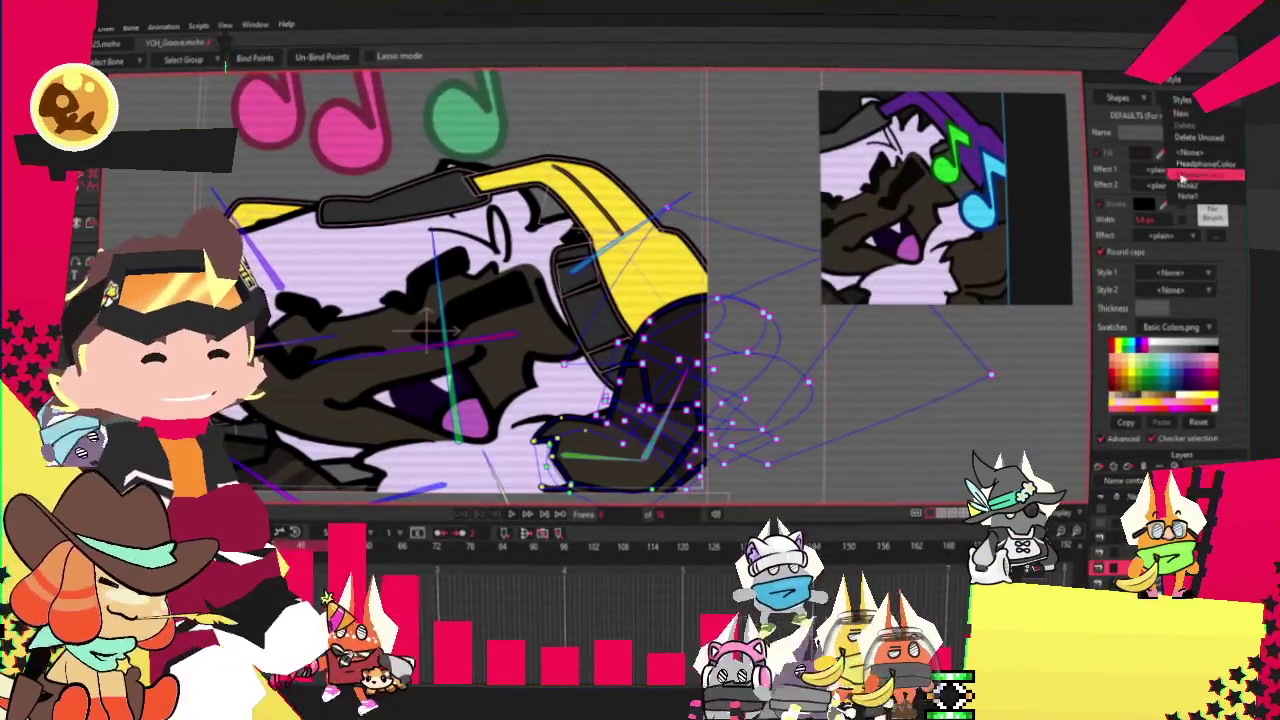
click(1193, 187)
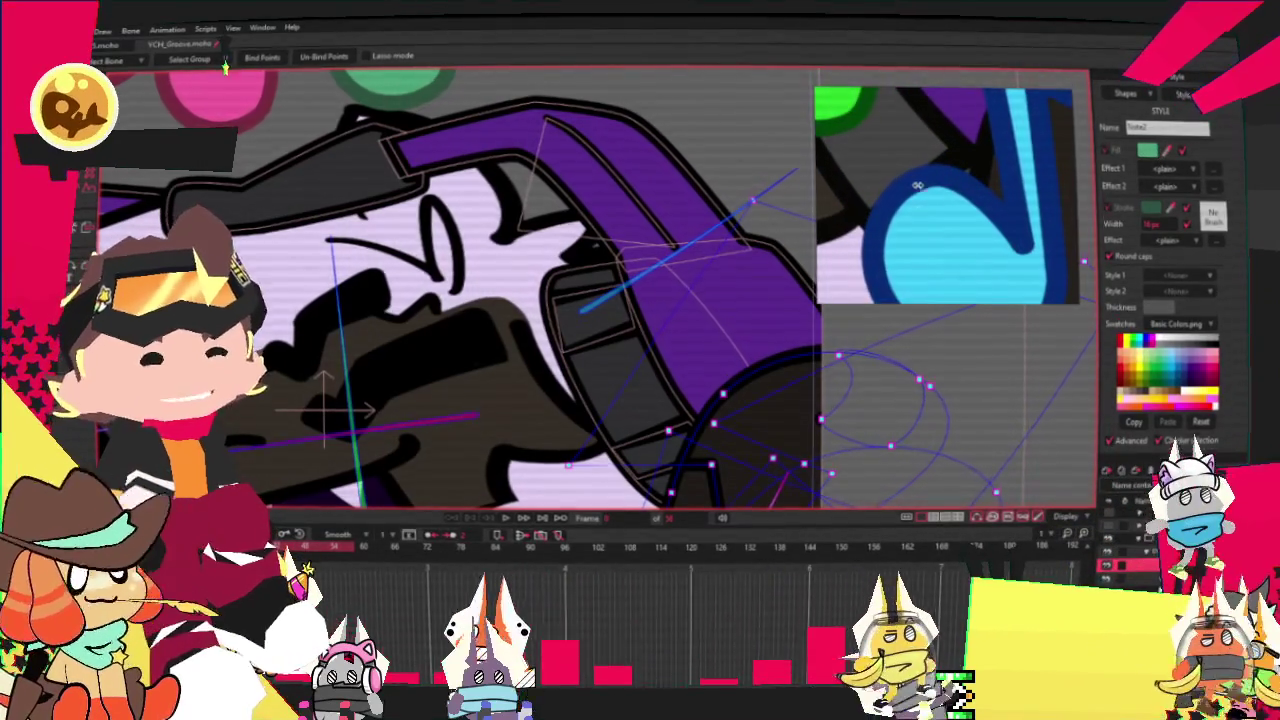
click(1180, 372)
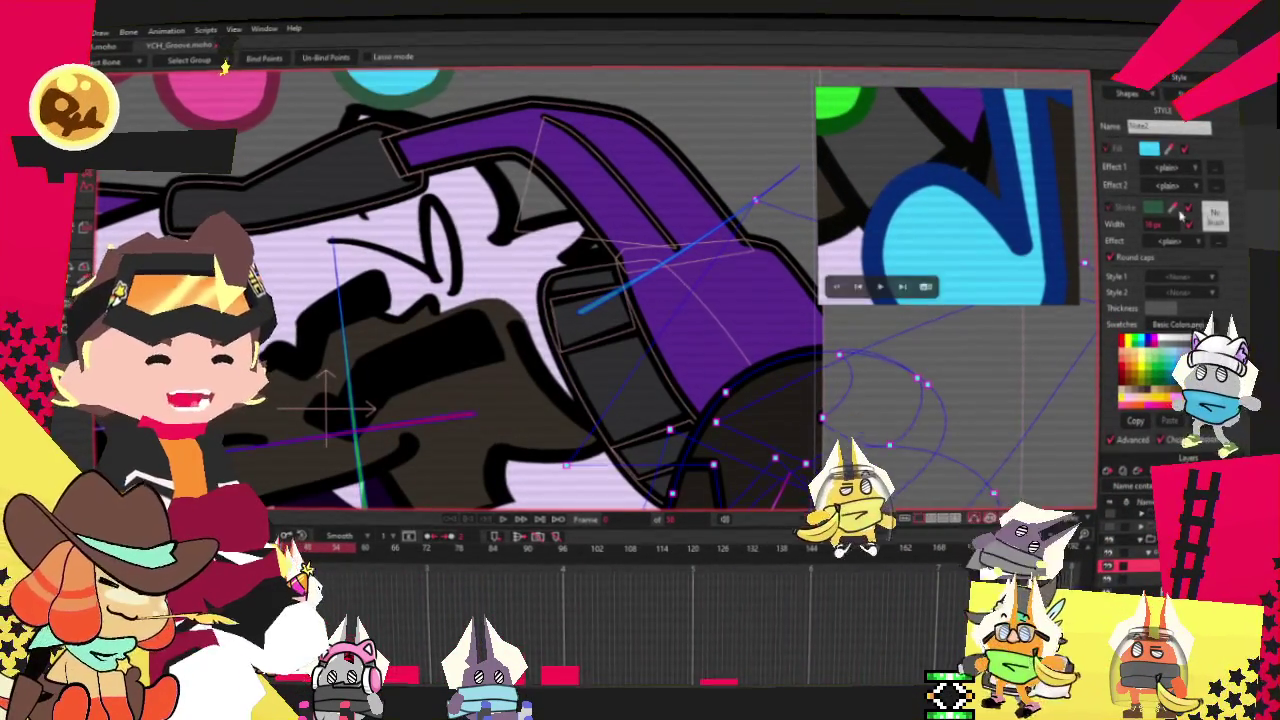
click(1180, 372)
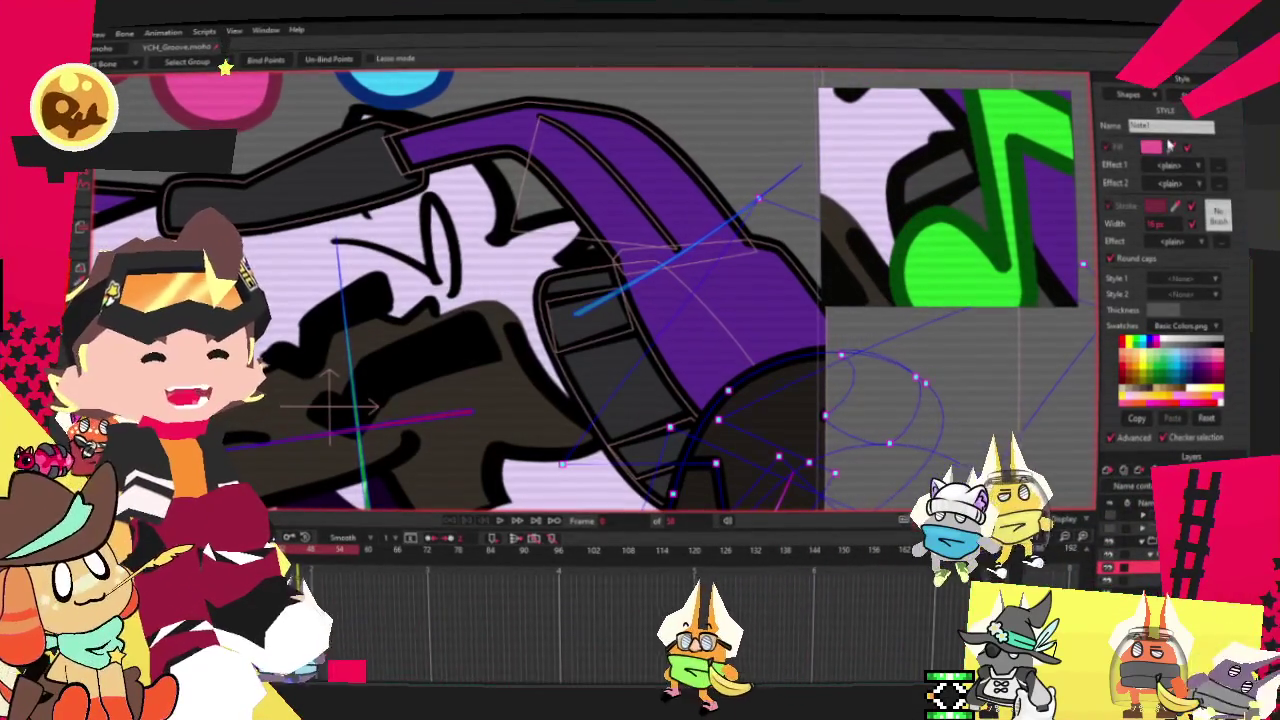
click(1150, 372)
mouse_move(948, 200)
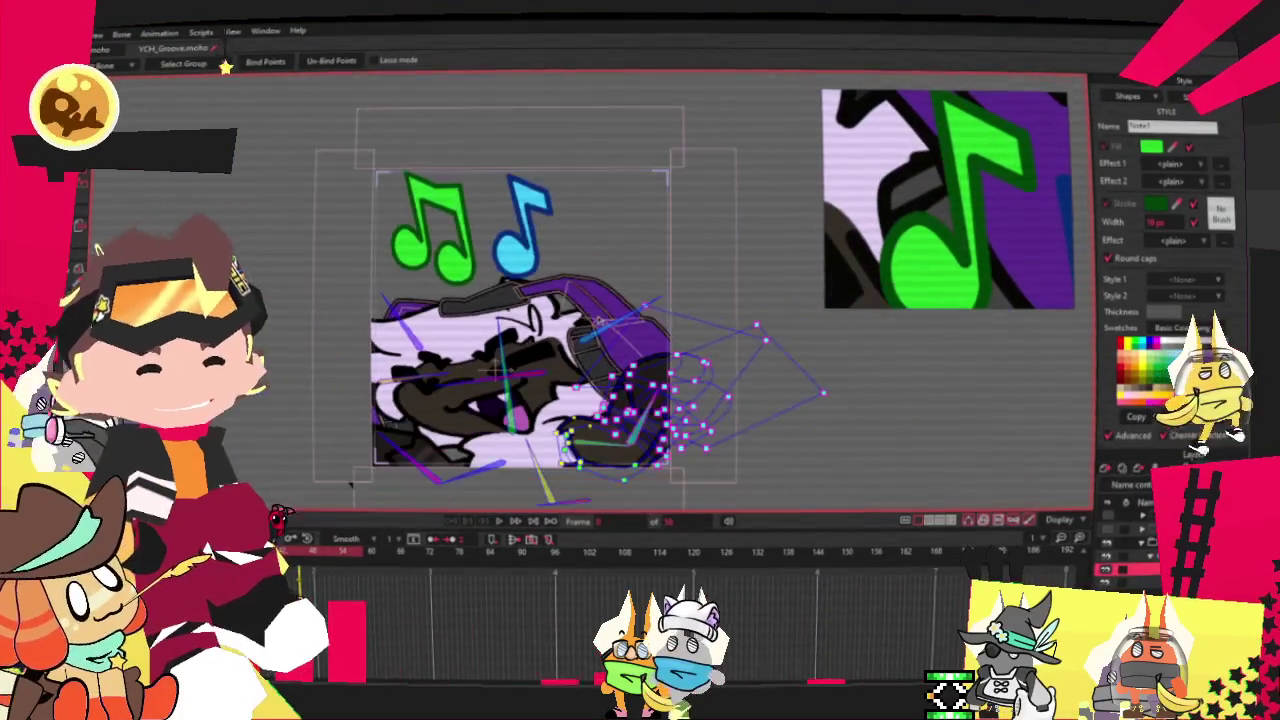
Play the animation to check the new note colours, then stop it.
click(498, 521)
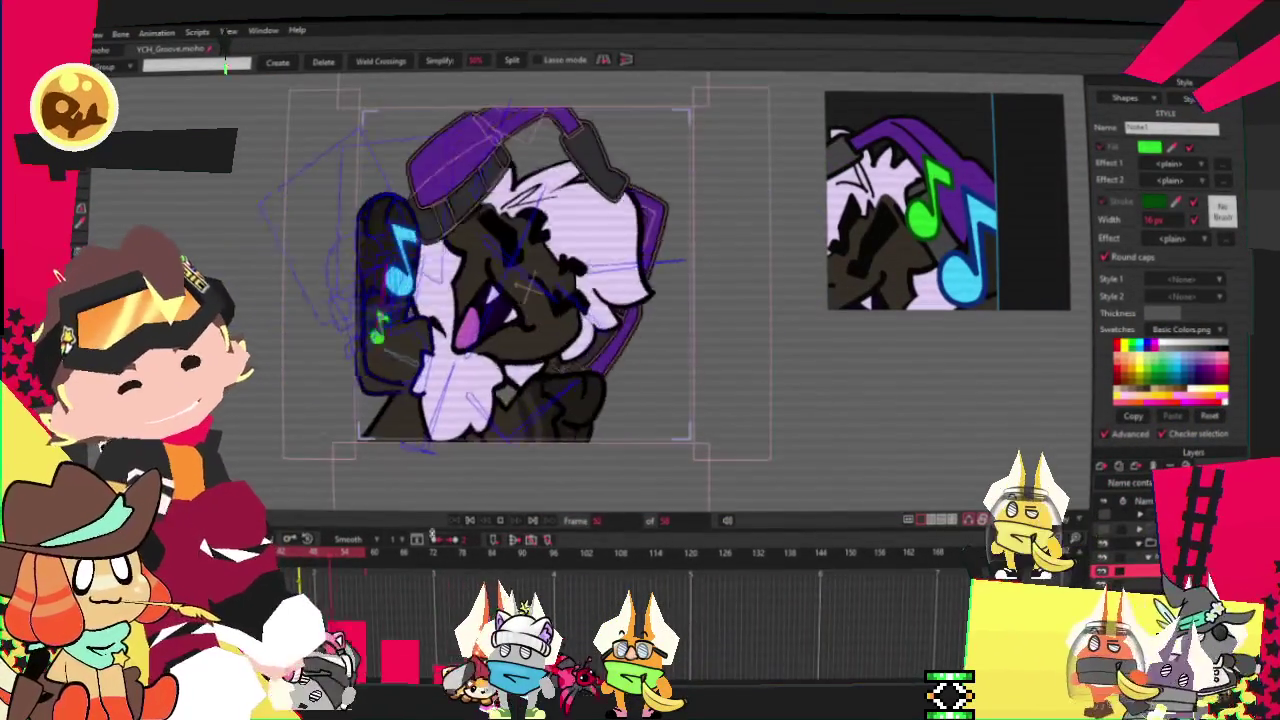
click(471, 522)
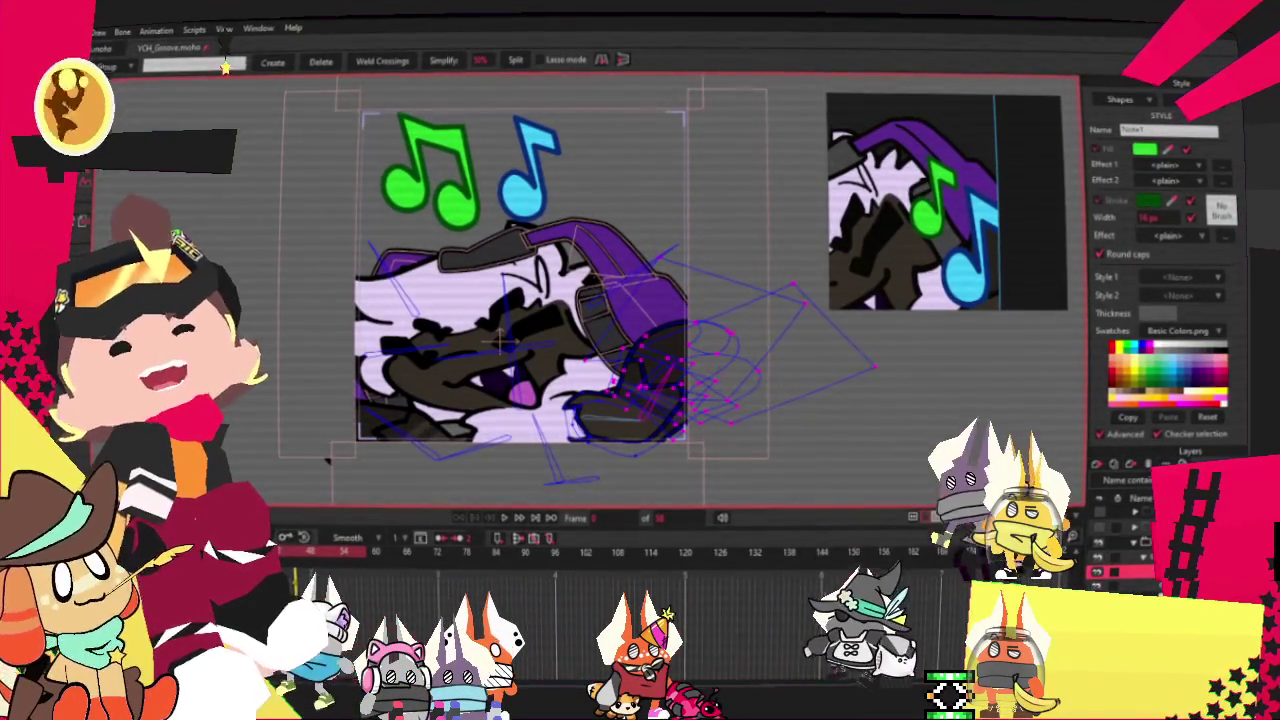
key(alt+f)
Render a preview frame of the goat with green and blue notes, check it, then close it.
key(Return)
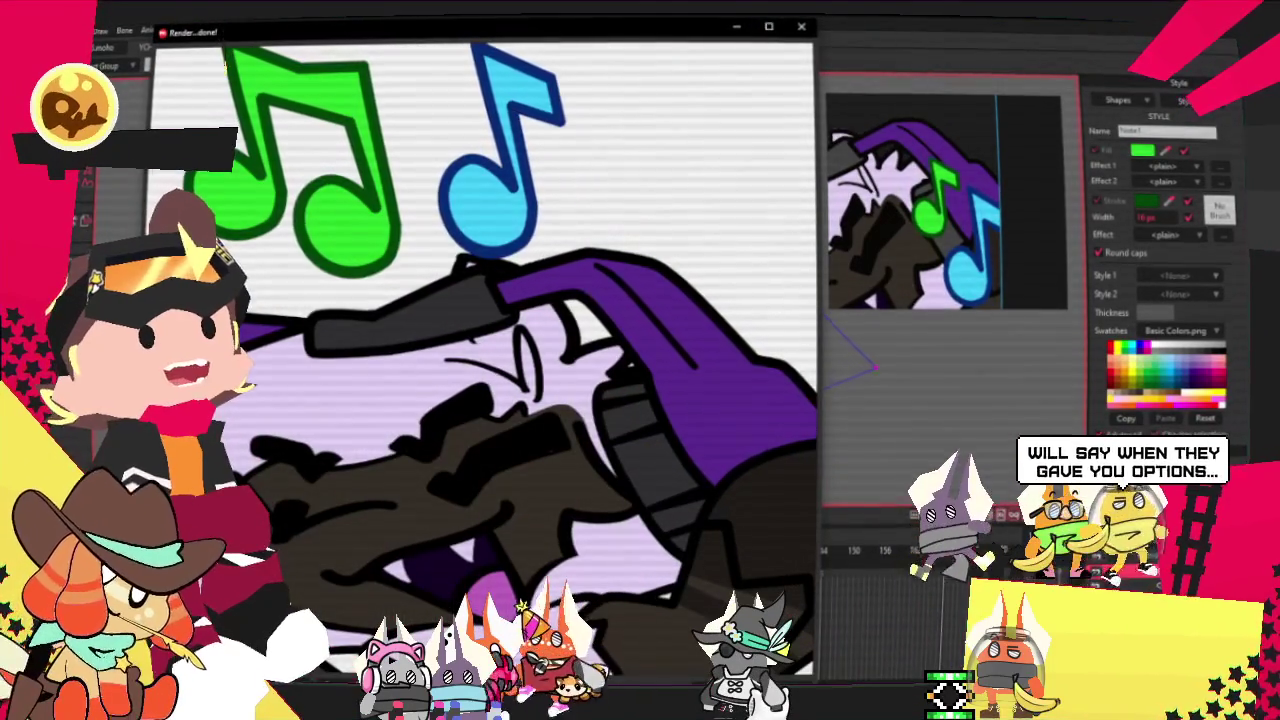
click(801, 27)
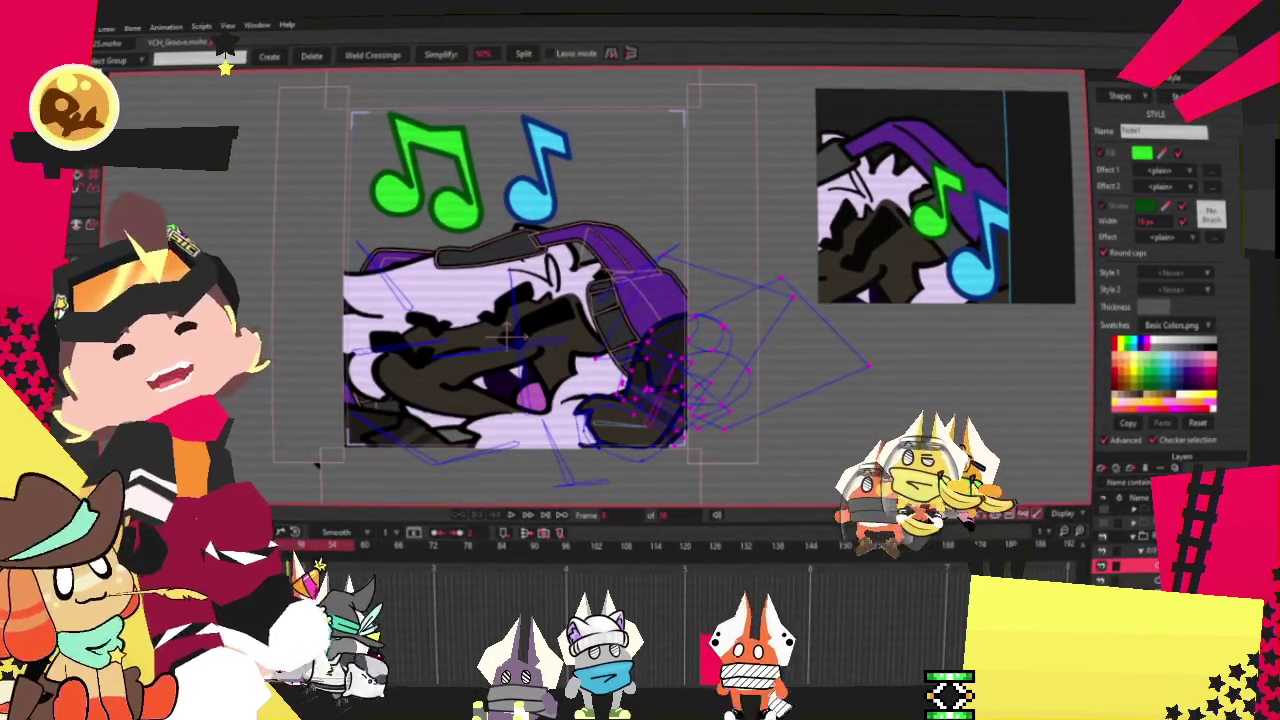
key(alt+f)
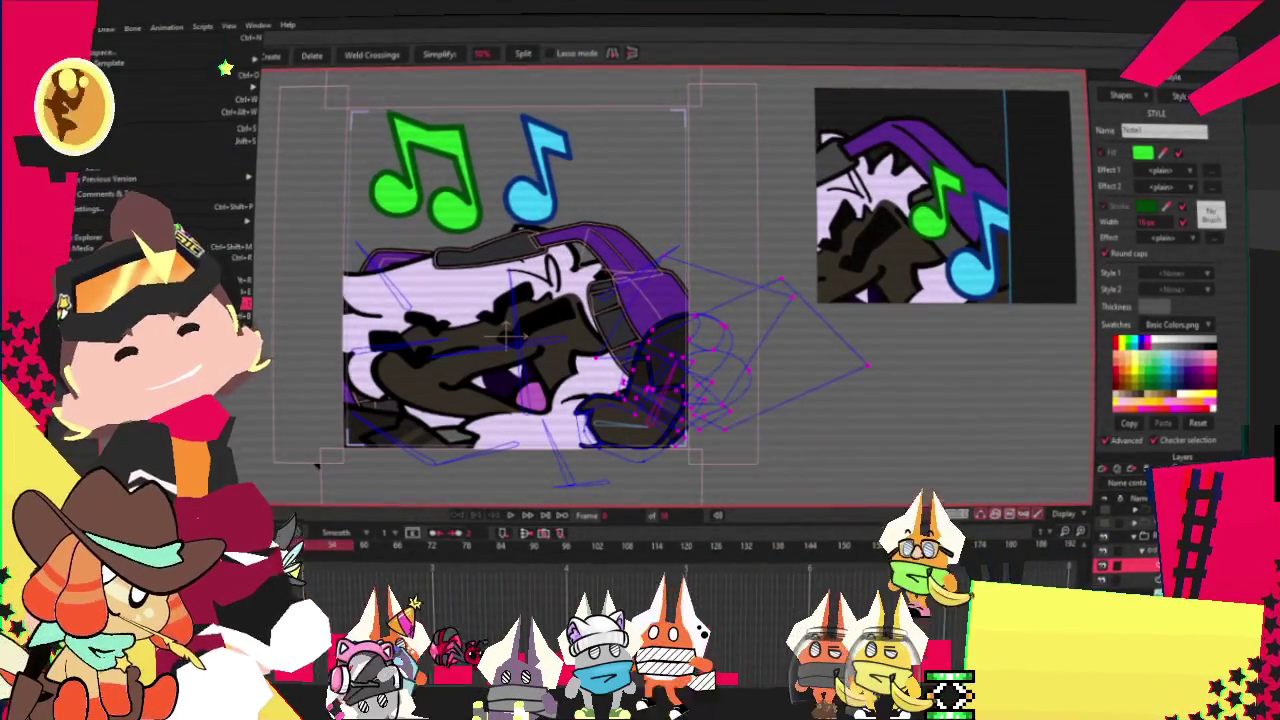
key(Escape)
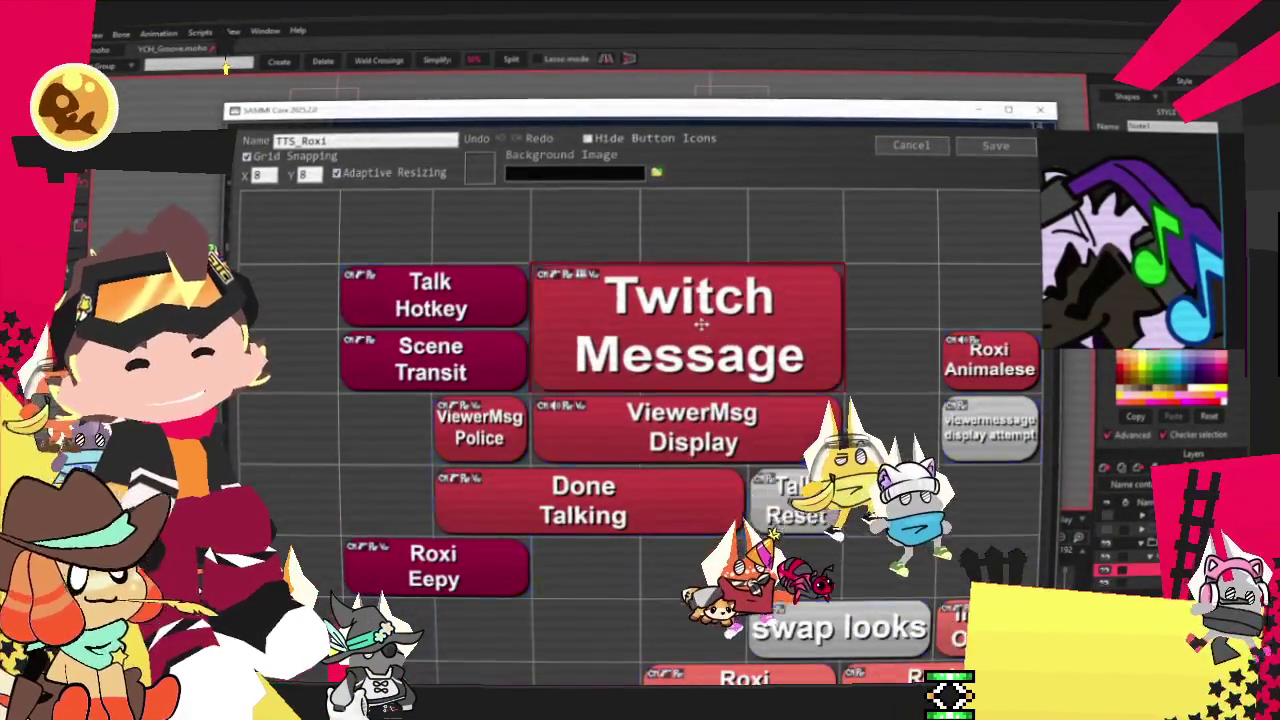
double_click(702, 323)
scroll(762, 460, down, 3)
scroll(762, 460, down, 3)
scroll(762, 460, down, 3)
scroll(762, 461, down, 3)
scroll(770, 480, down, 3)
scroll(778, 510, down, 3)
scroll(788, 541, down, 3)
scroll(788, 541, down, 3)
key(Escape)
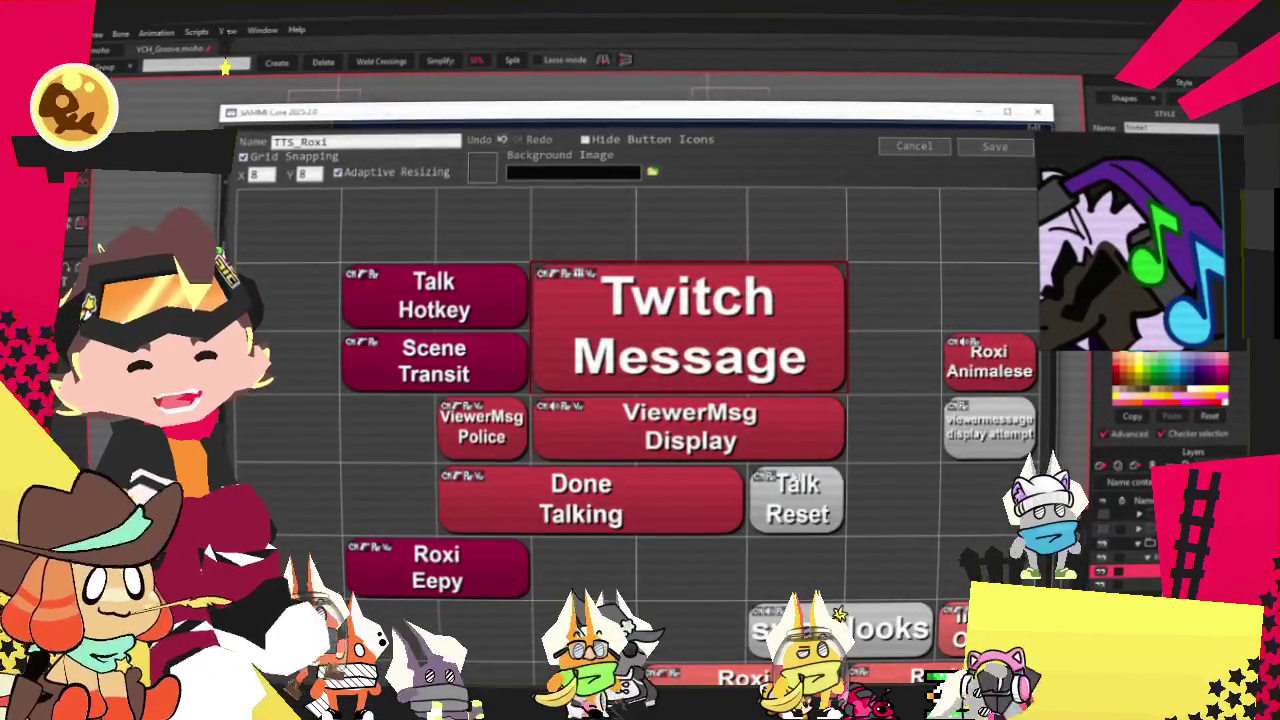
double_click(751, 438)
scroll(751, 438, down, 3)
scroll(751, 438, down, 2)
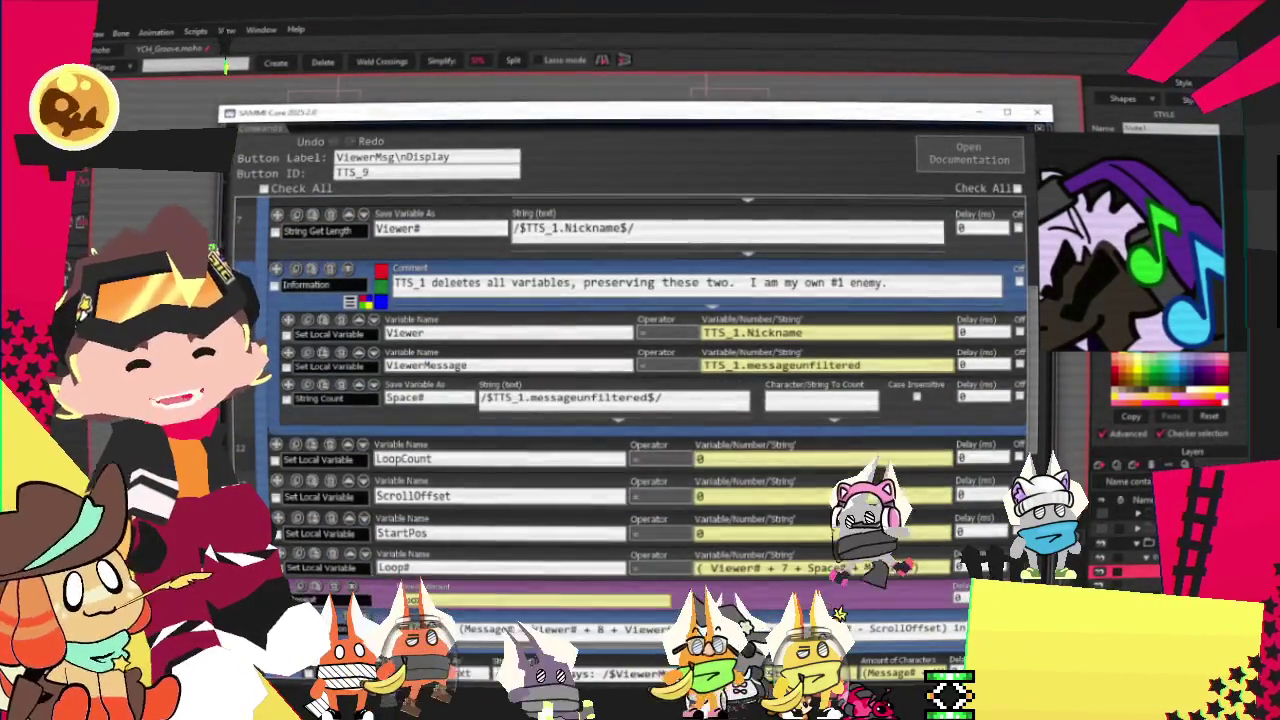
key(Escape)
double_click(635, 514)
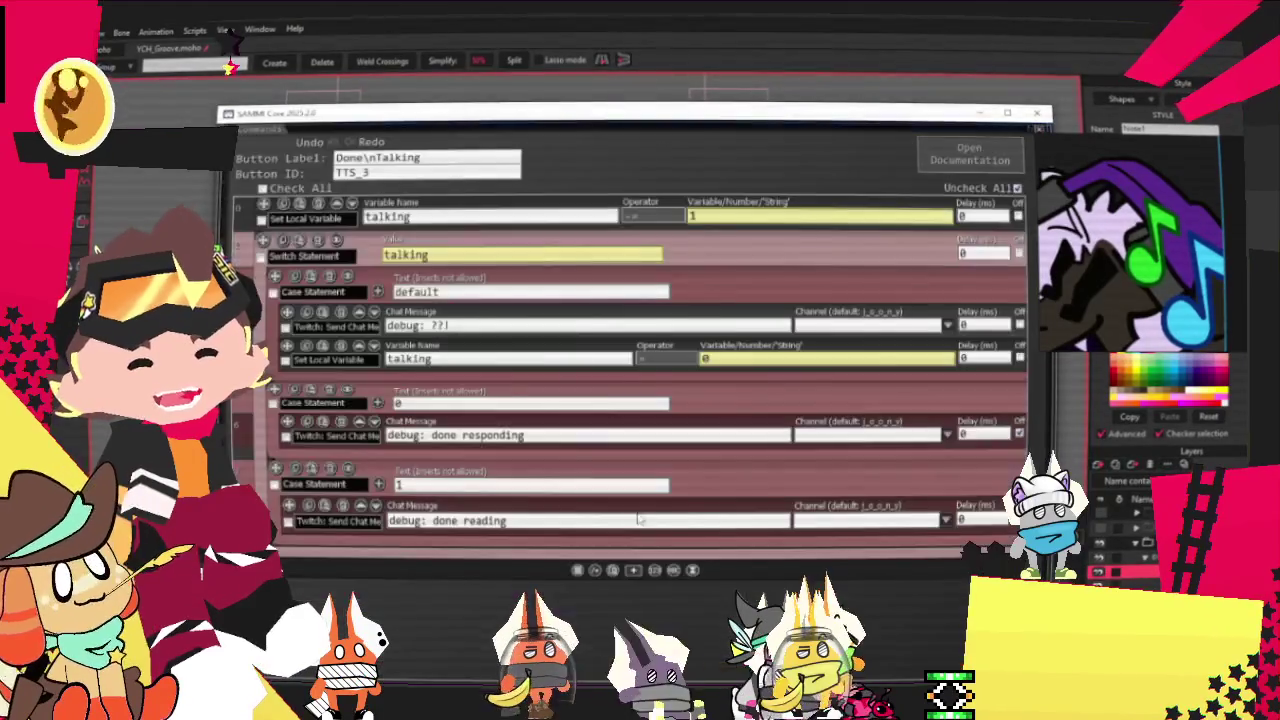
key(Escape)
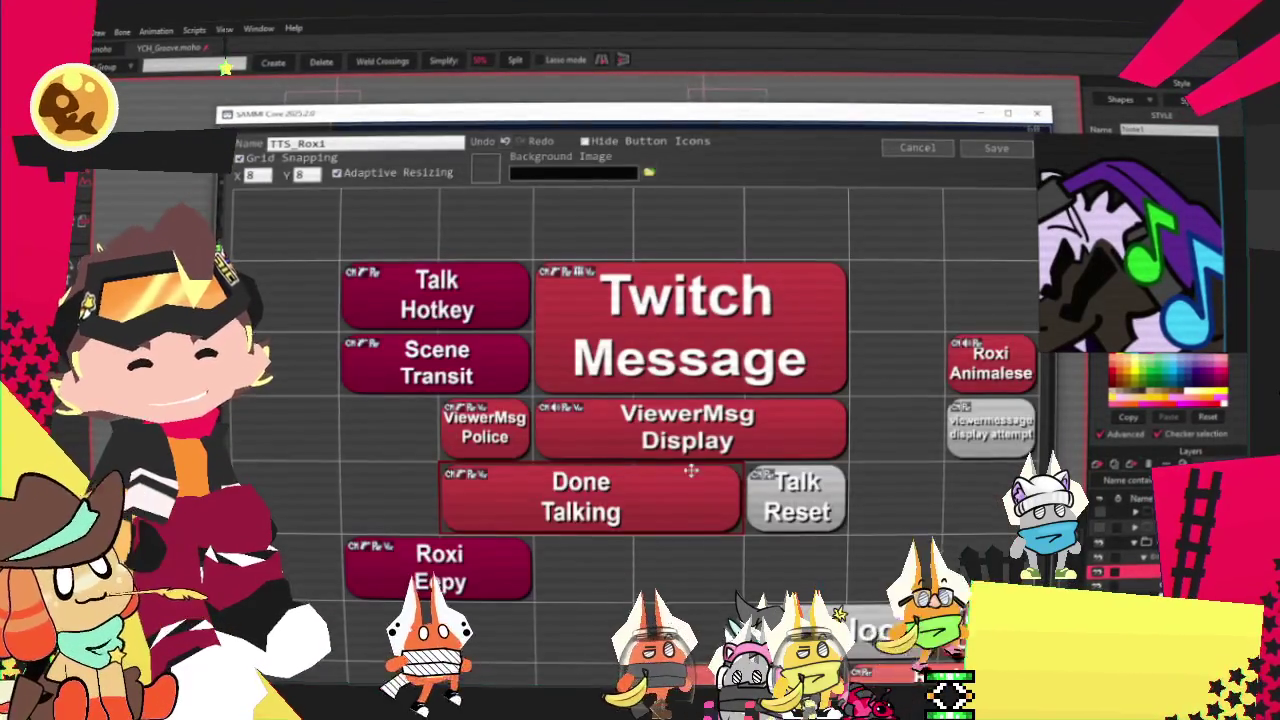
double_click(798, 515)
key(Escape)
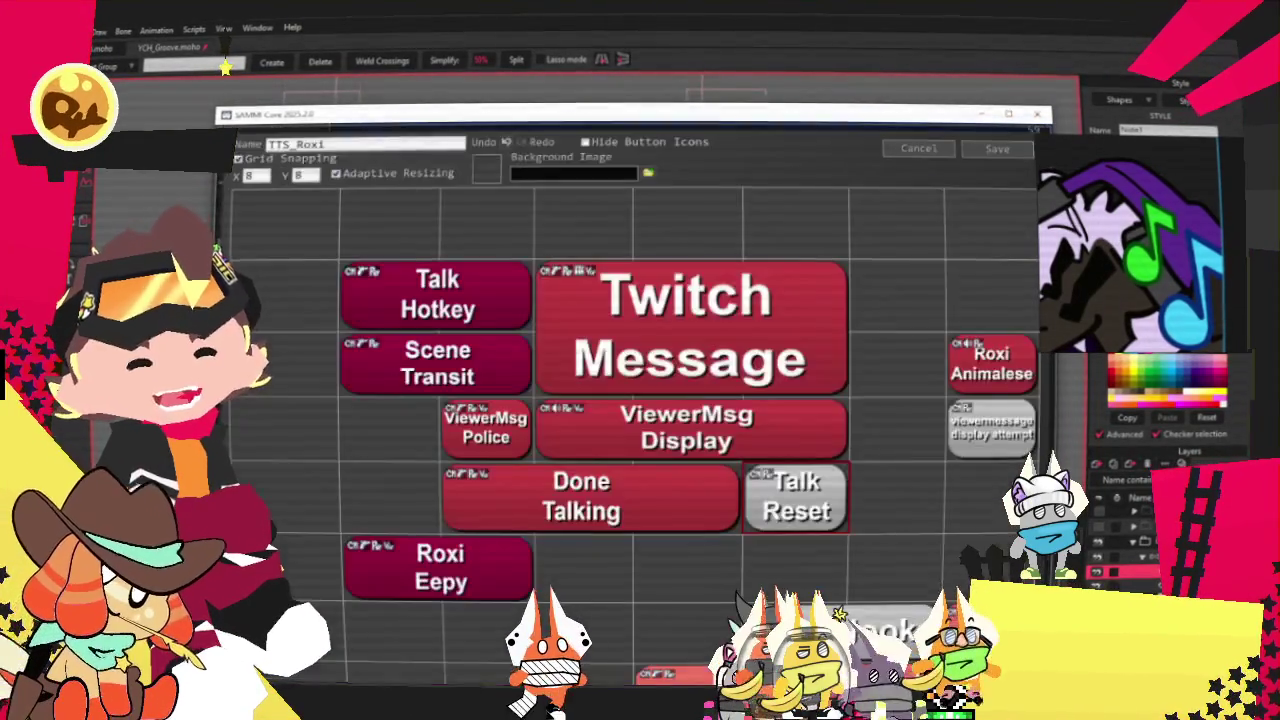
double_click(501, 441)
key(Escape)
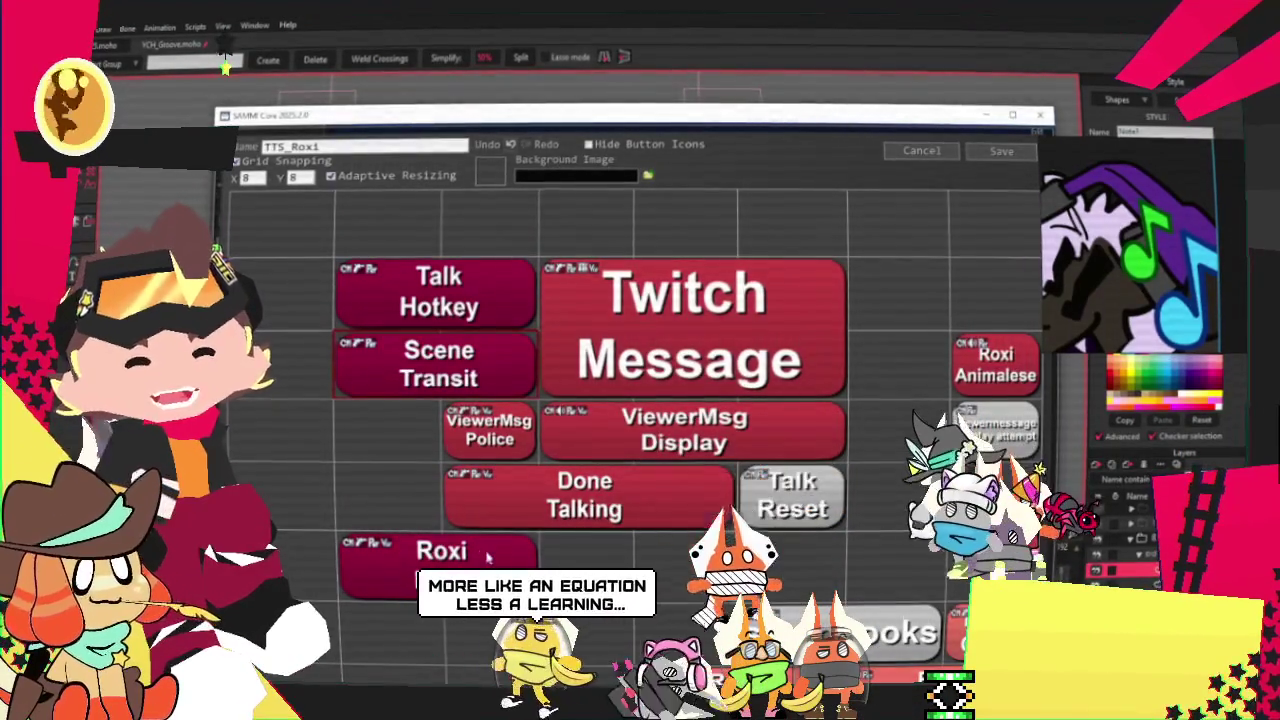
drag(235, 119, 225, 55)
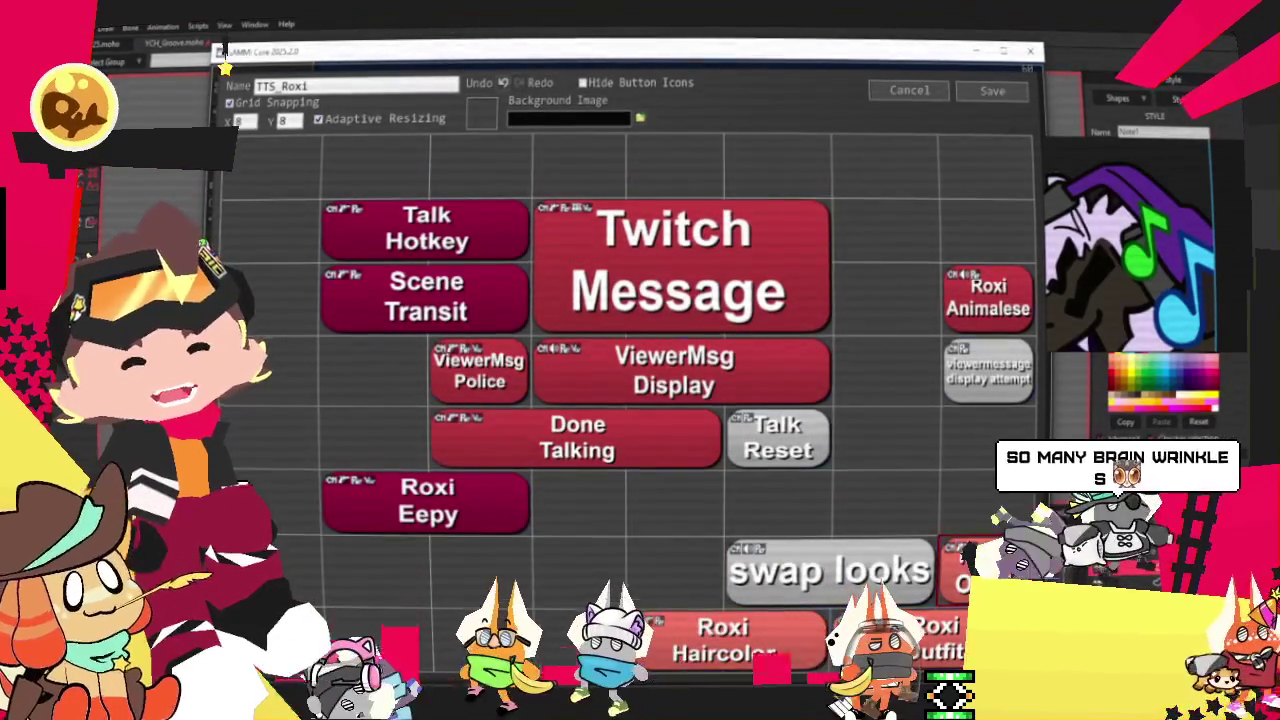
mouse_move(868, 50)
mouse_down()
mouse_move(882, 74)
mouse_move(830, 42)
mouse_up()
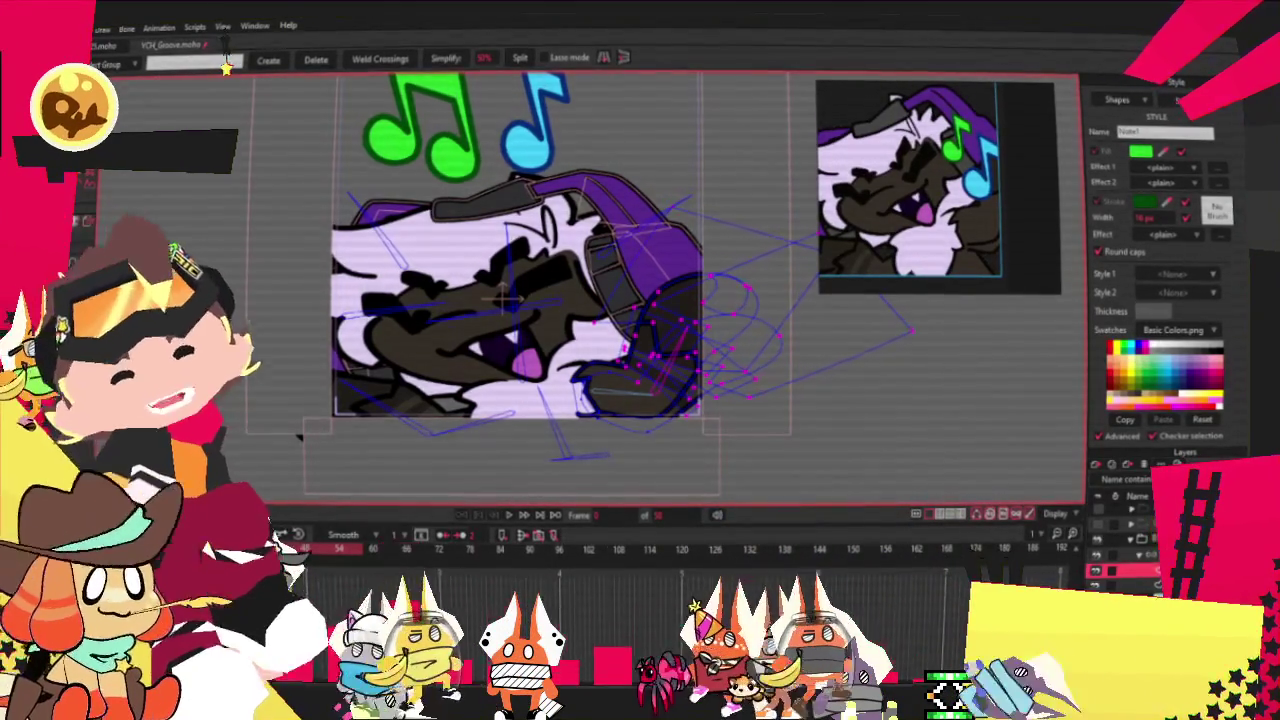
Toggle the character variant layers' visibility so only the horned goat shows under the notes.
scroll(435, 397, down, 3)
scroll(435, 397, up, 3)
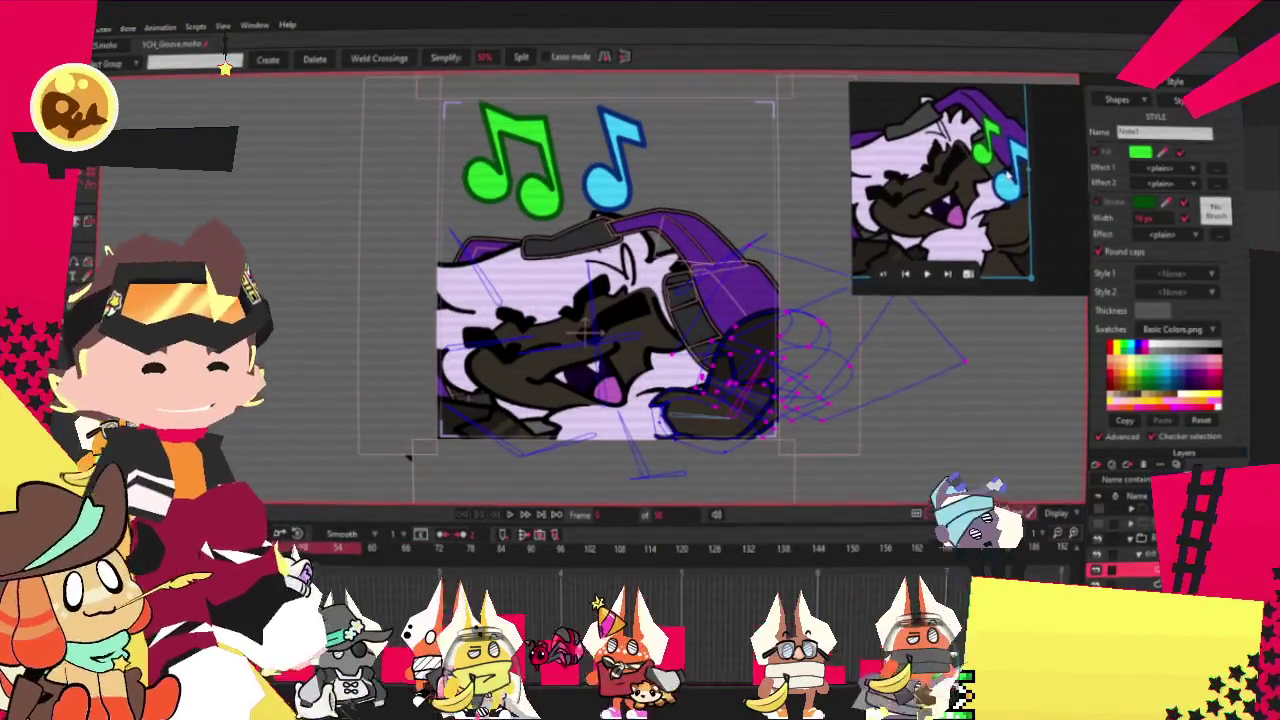
click(1143, 555)
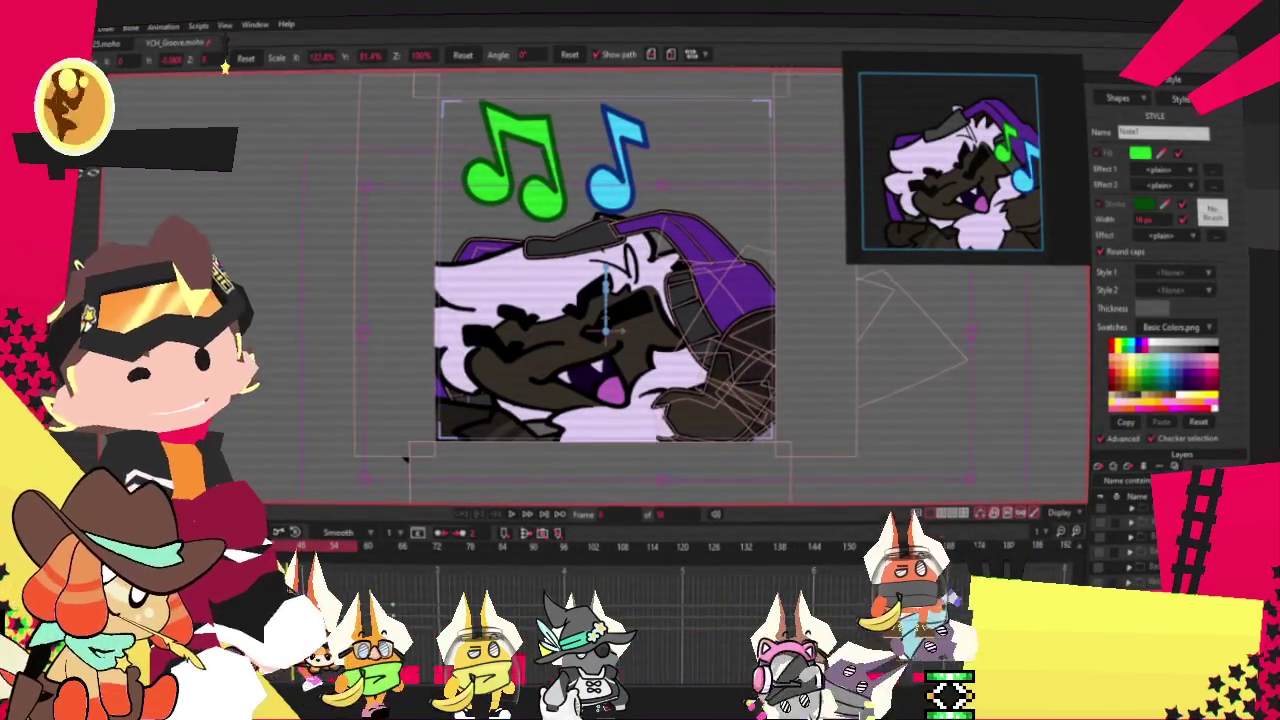
click(1103, 553)
click(1103, 567)
click(1103, 567)
click(1102, 567)
click(1101, 567)
click(1100, 568)
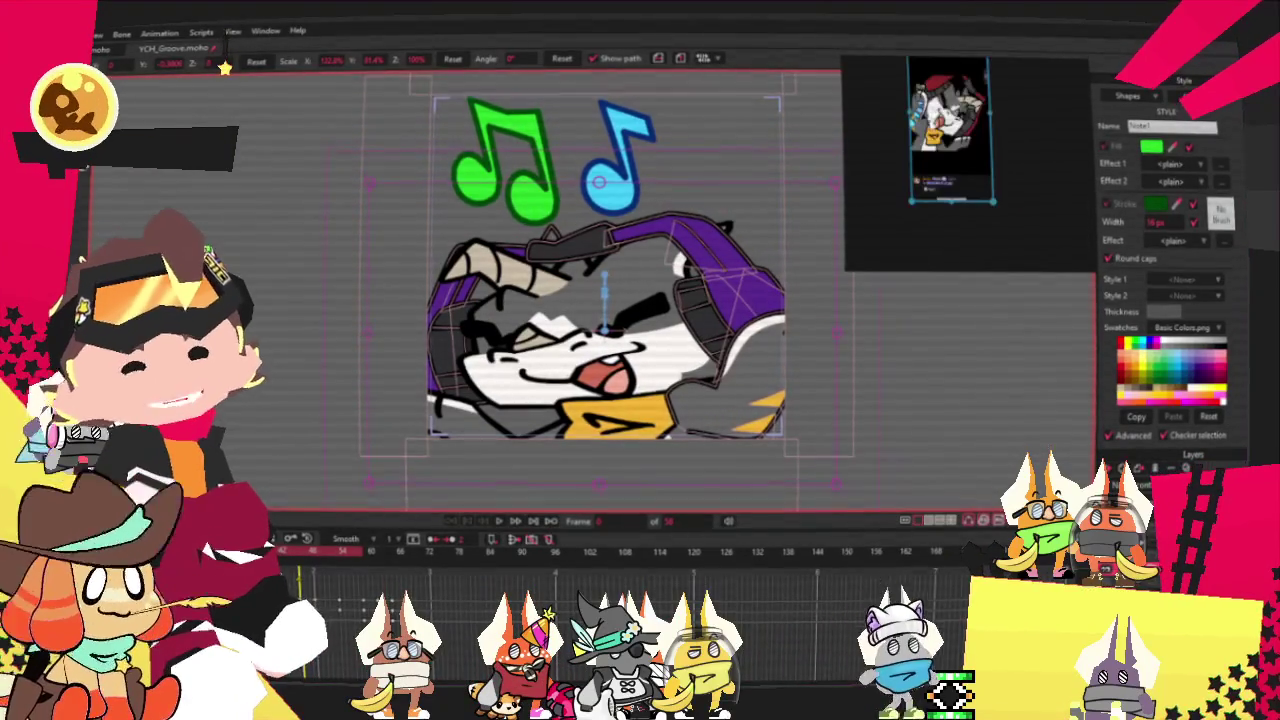
Widen the reference viewer and set the Note1 outline stroke to dark teal.
drag(990, 152, 887, 228)
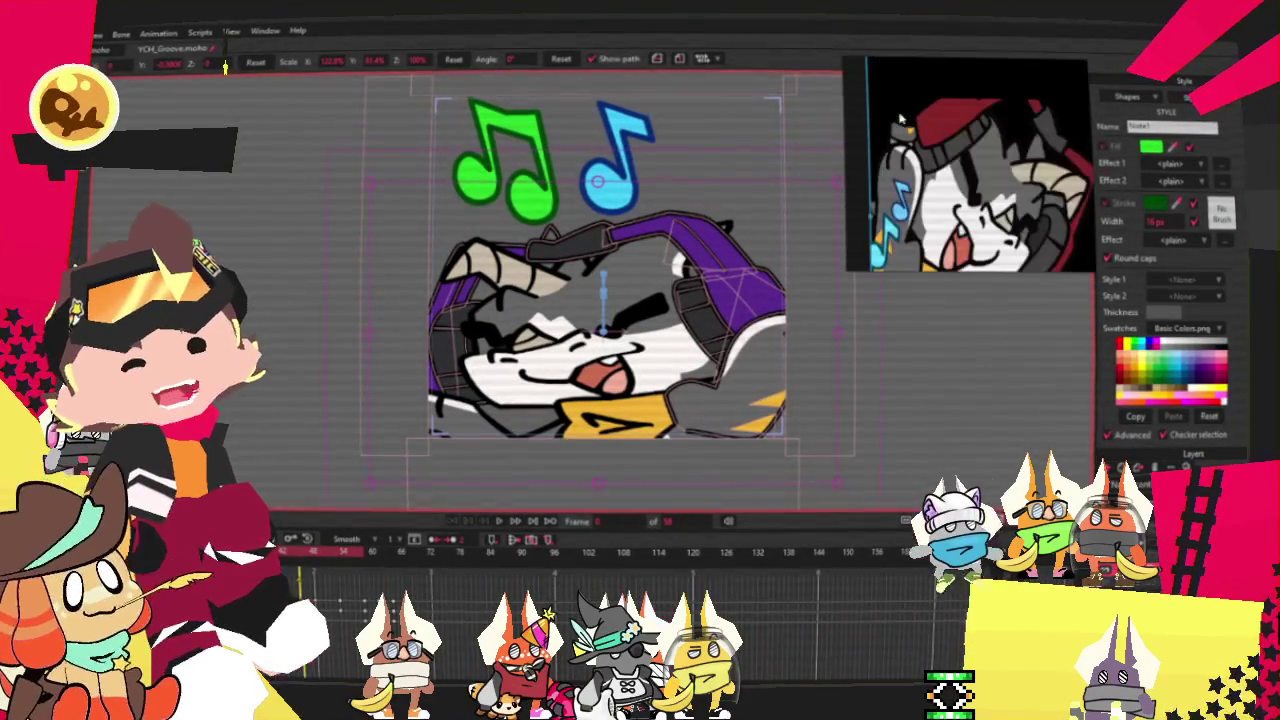
scroll(887, 228, up, 3)
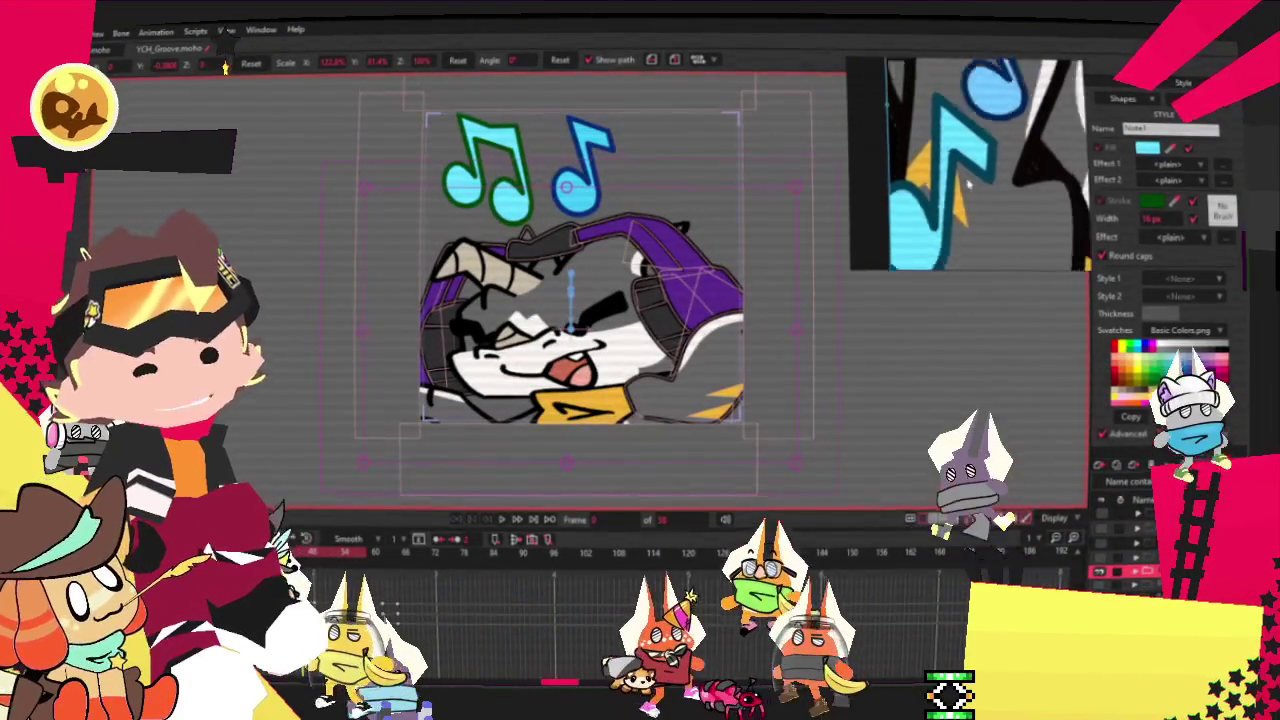
click(1170, 205)
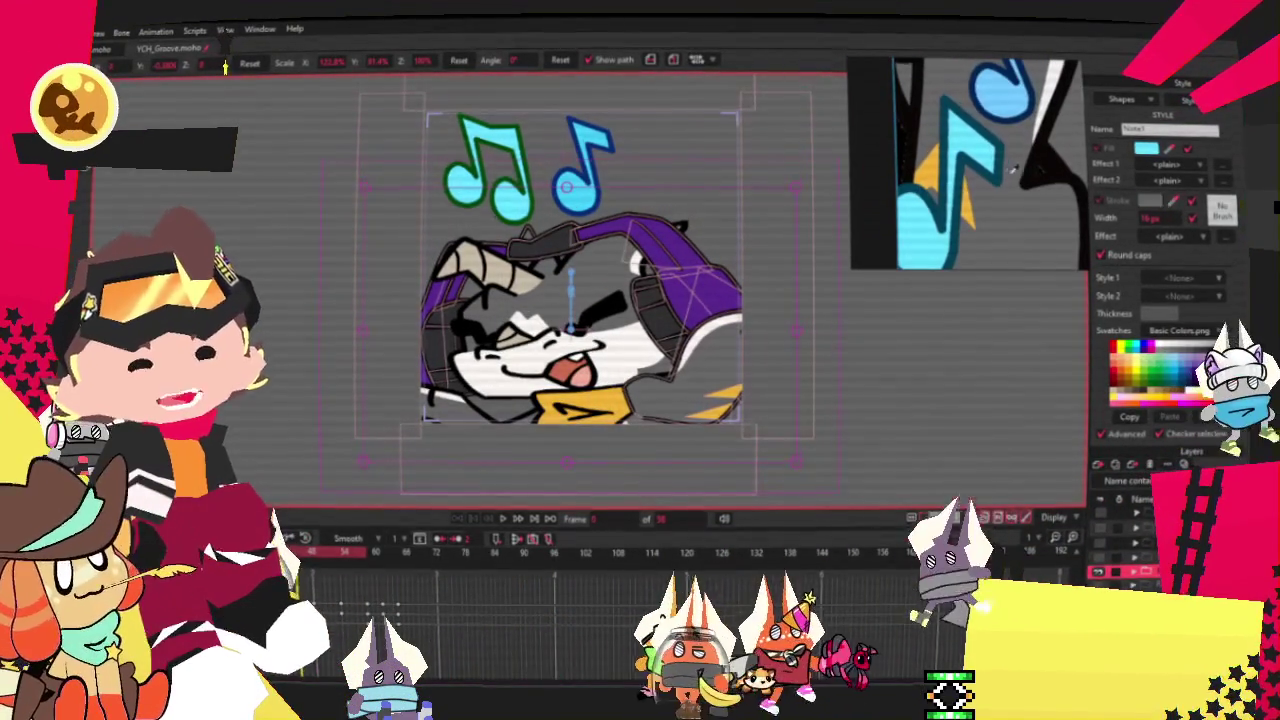
scroll(687, 156, up, 3)
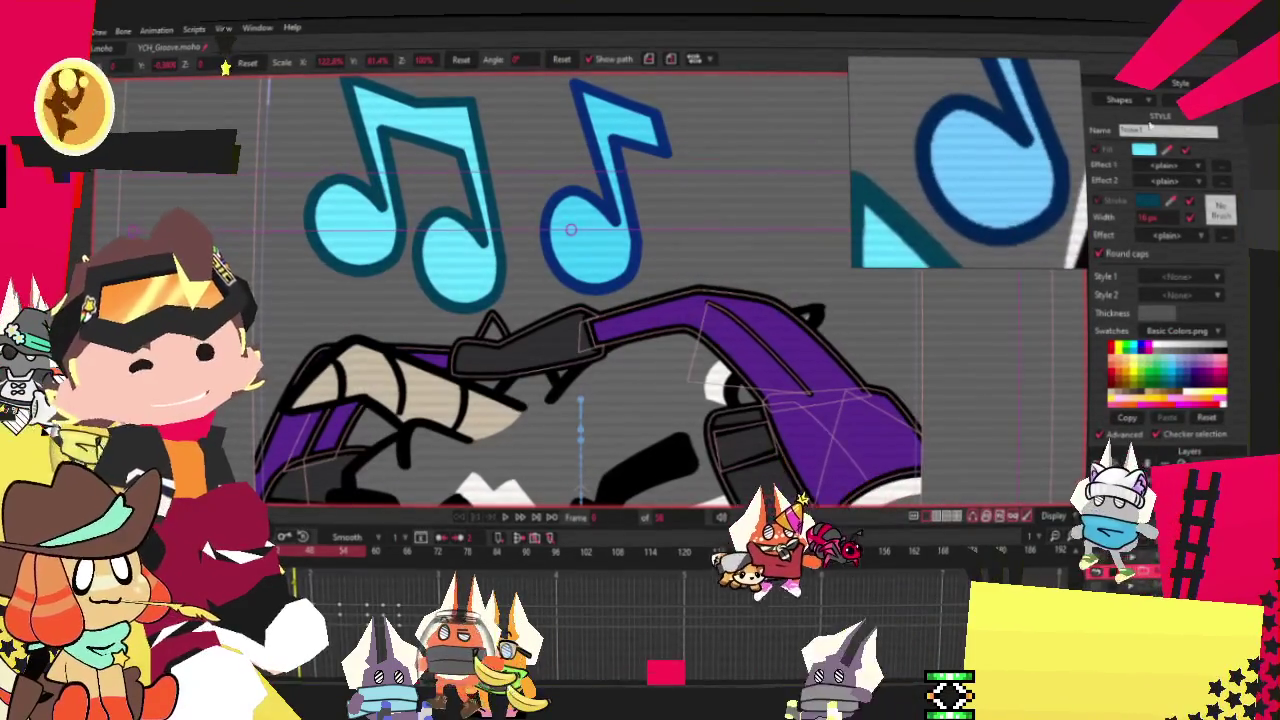
Select the Note2 style from the saved styles list for editing.
click(1185, 100)
click(1220, 183)
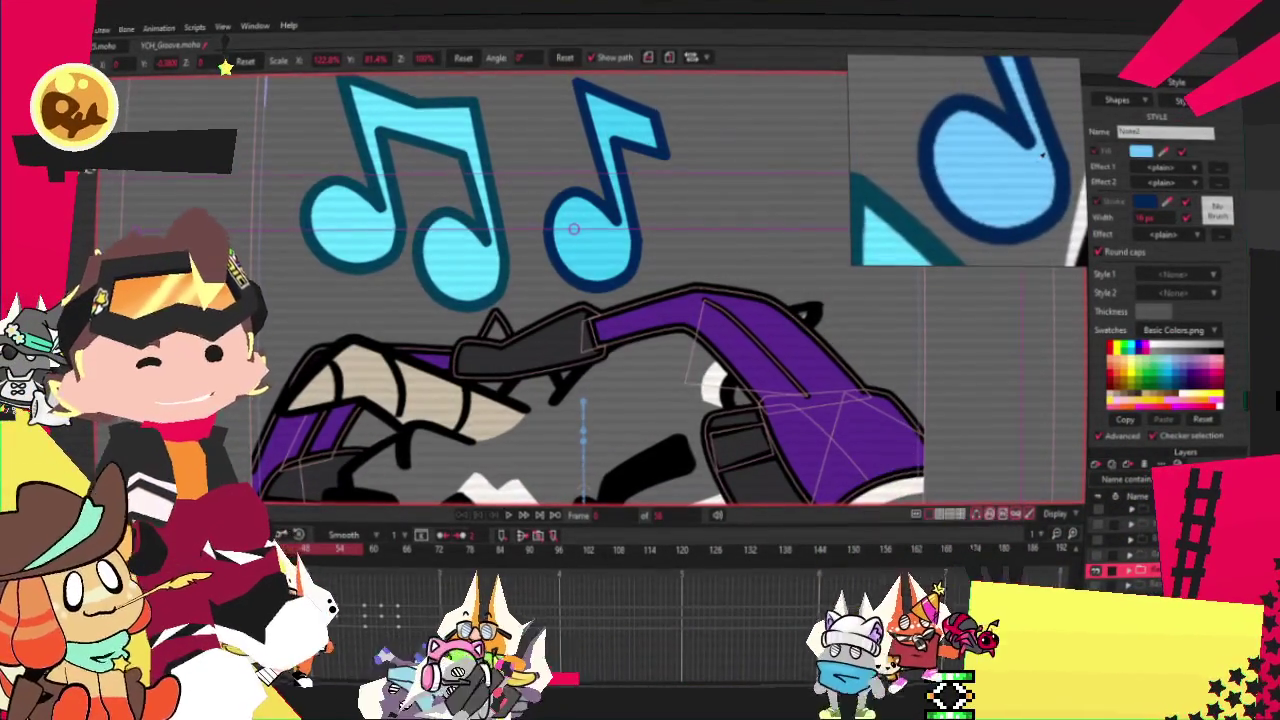
scroll(600, 300, down, 3)
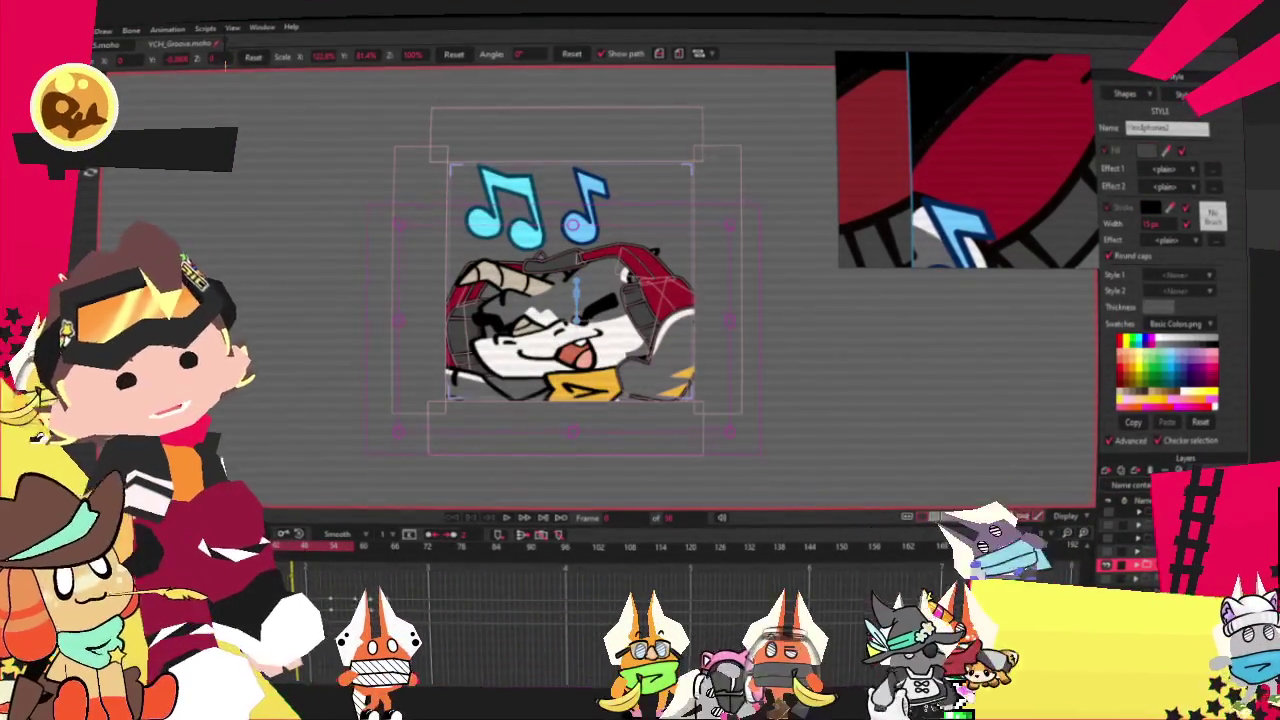
key(alt+f)
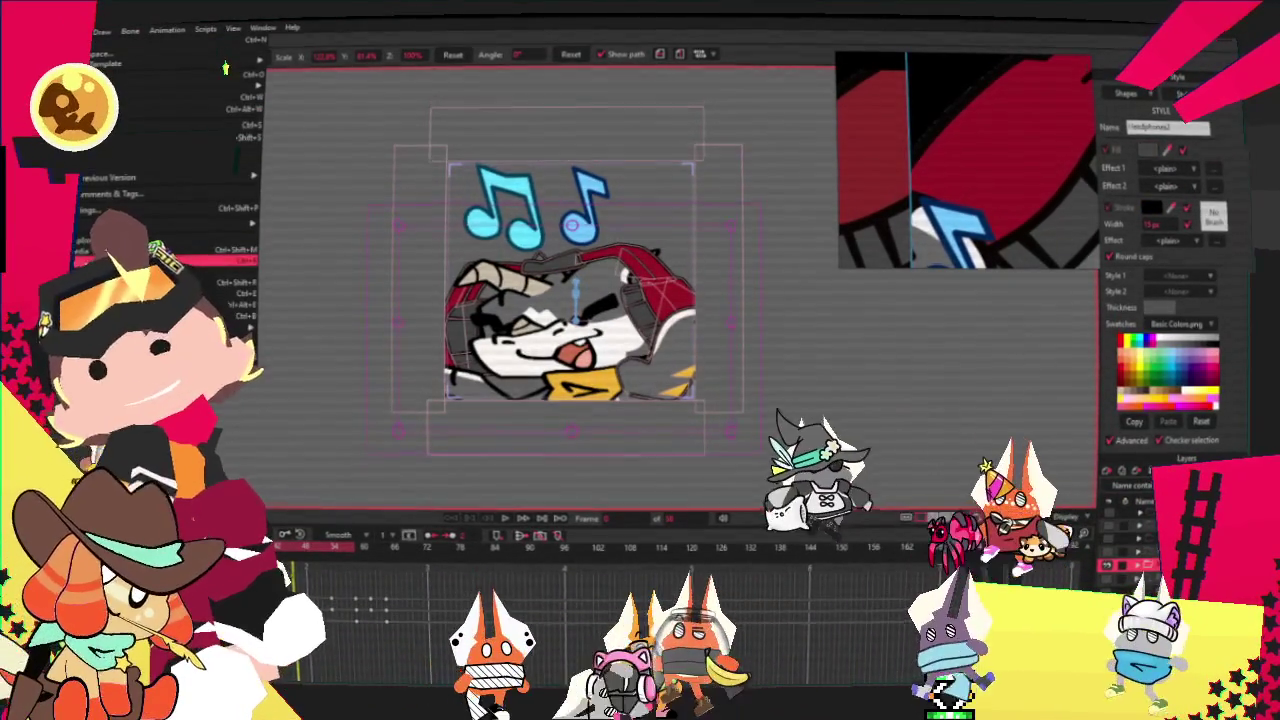
key(ctrl+r)
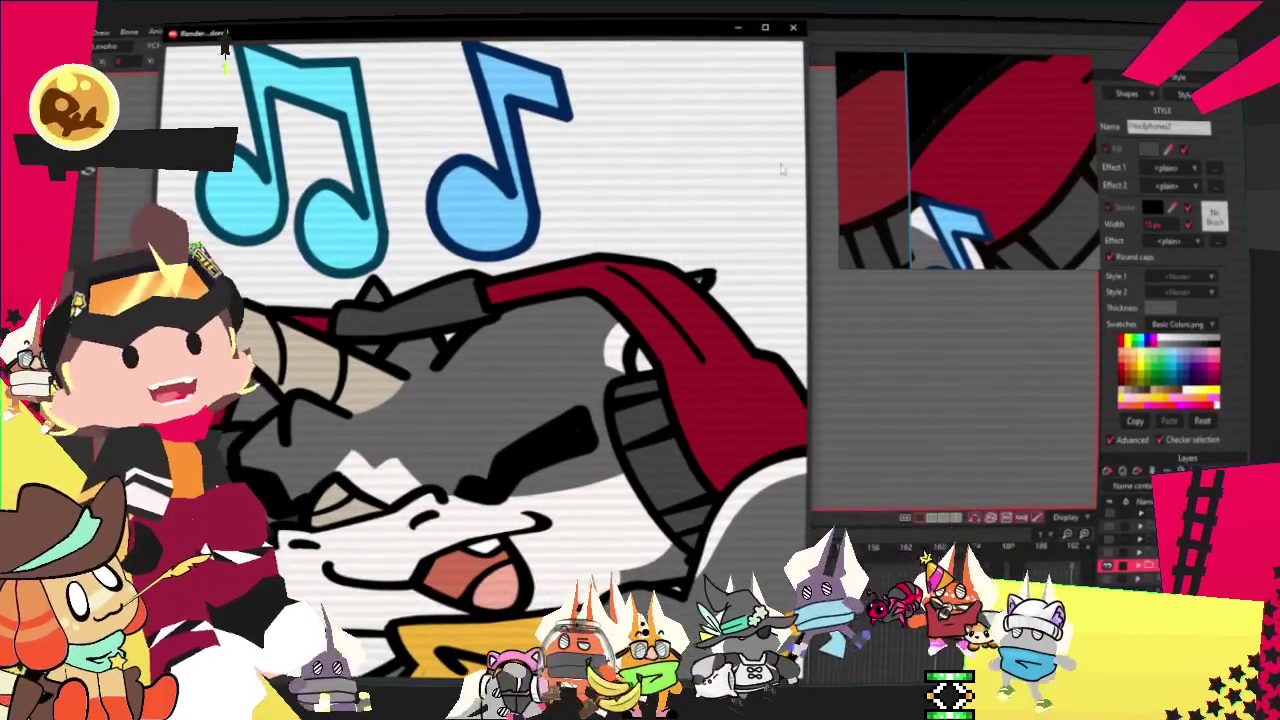
click(793, 29)
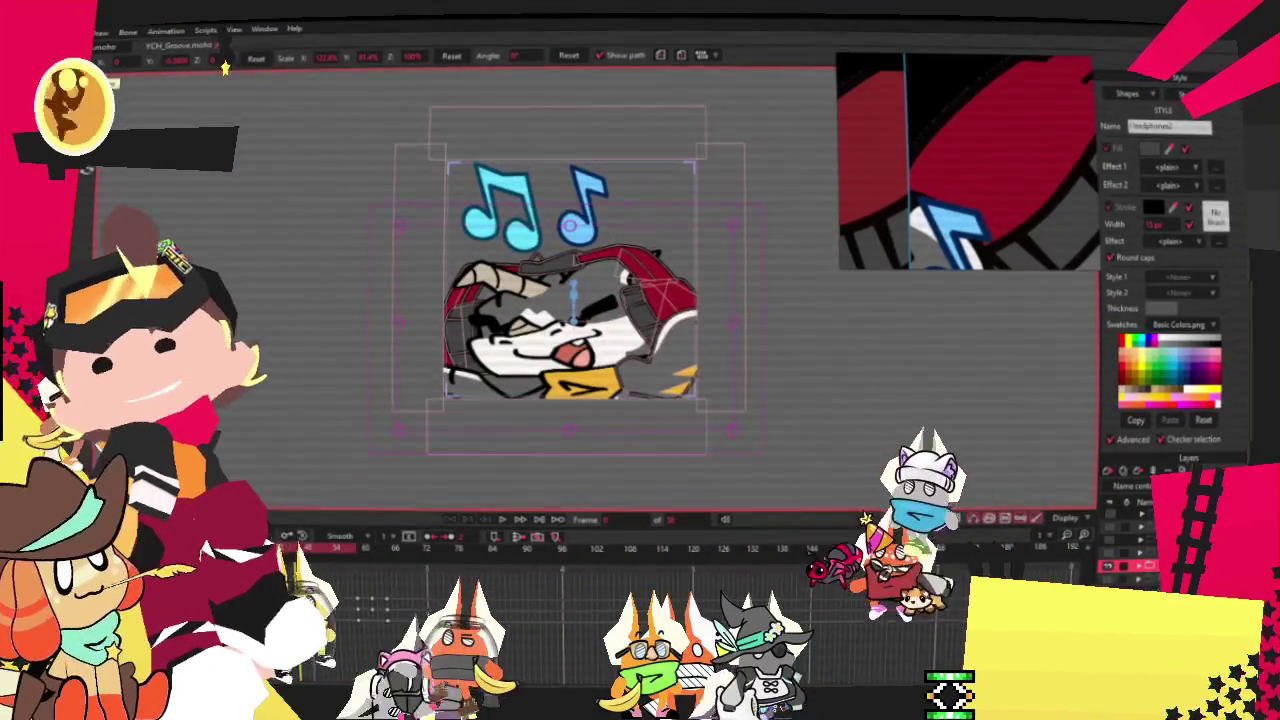
key(alt+f)
key(Escape)
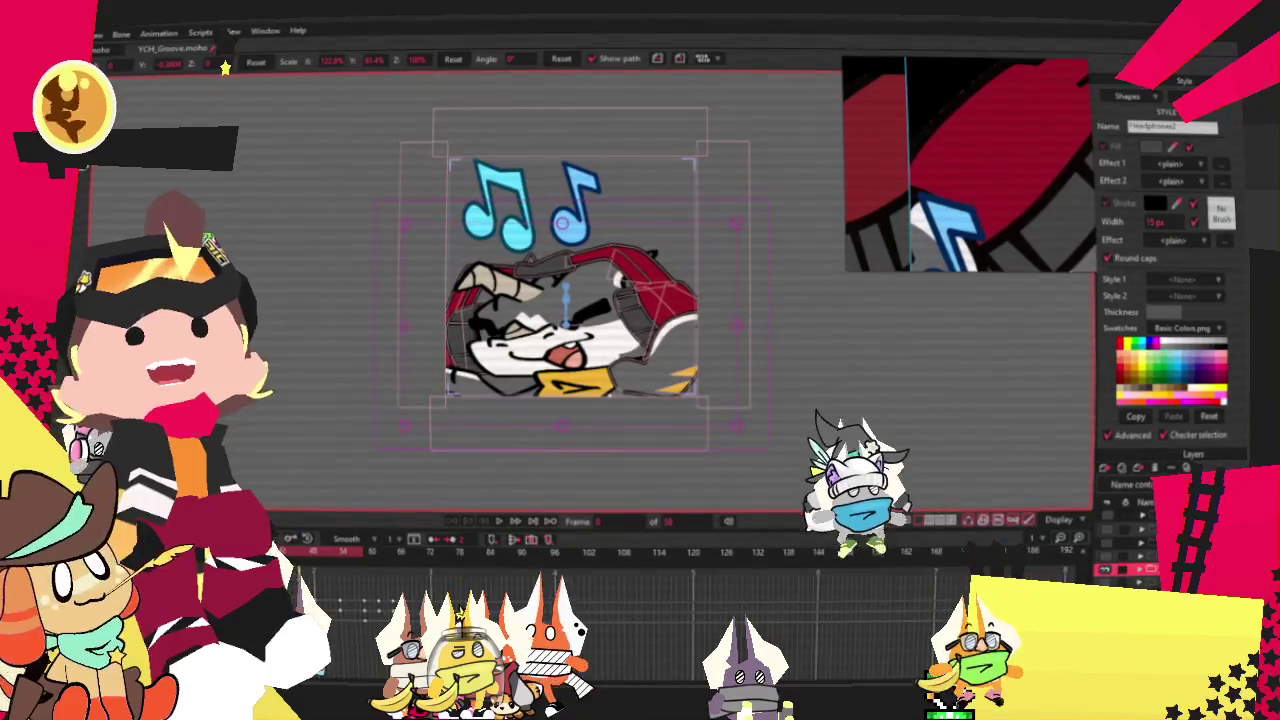
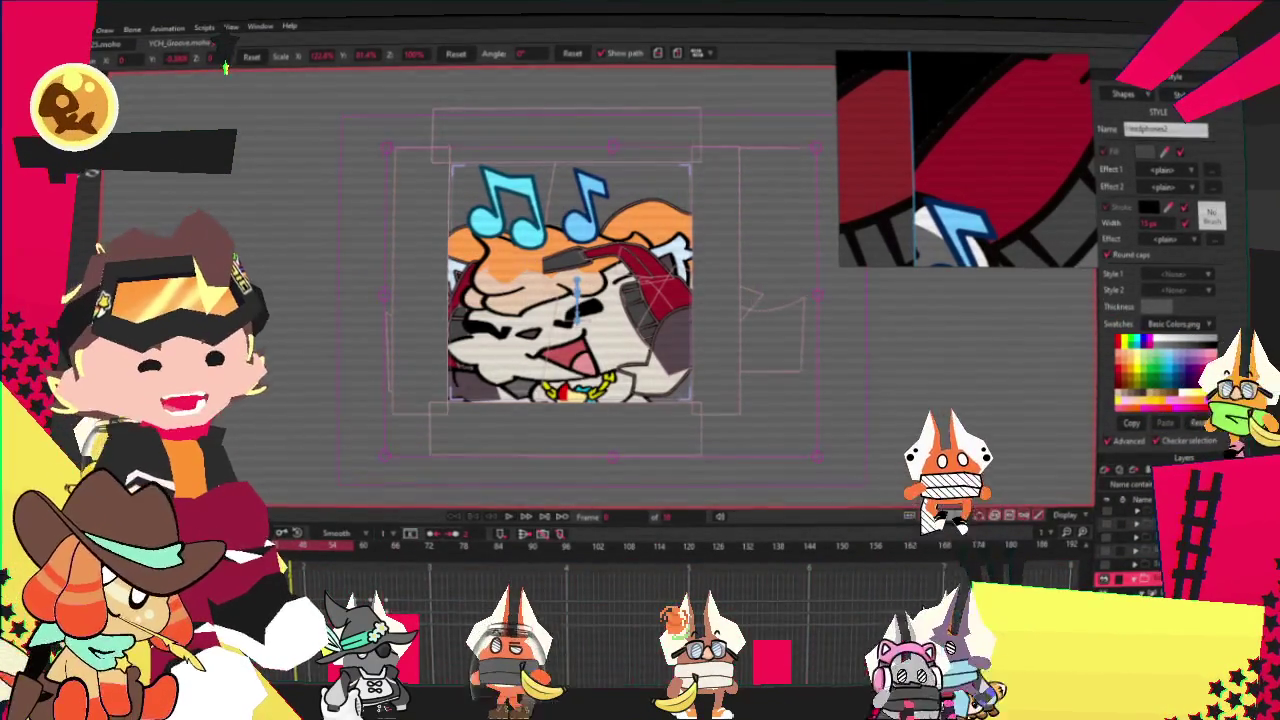
Select the shapes across the top of the head and pan toward the headphones.
scroll(570, 268, up, 2)
scroll(570, 268, up, 3)
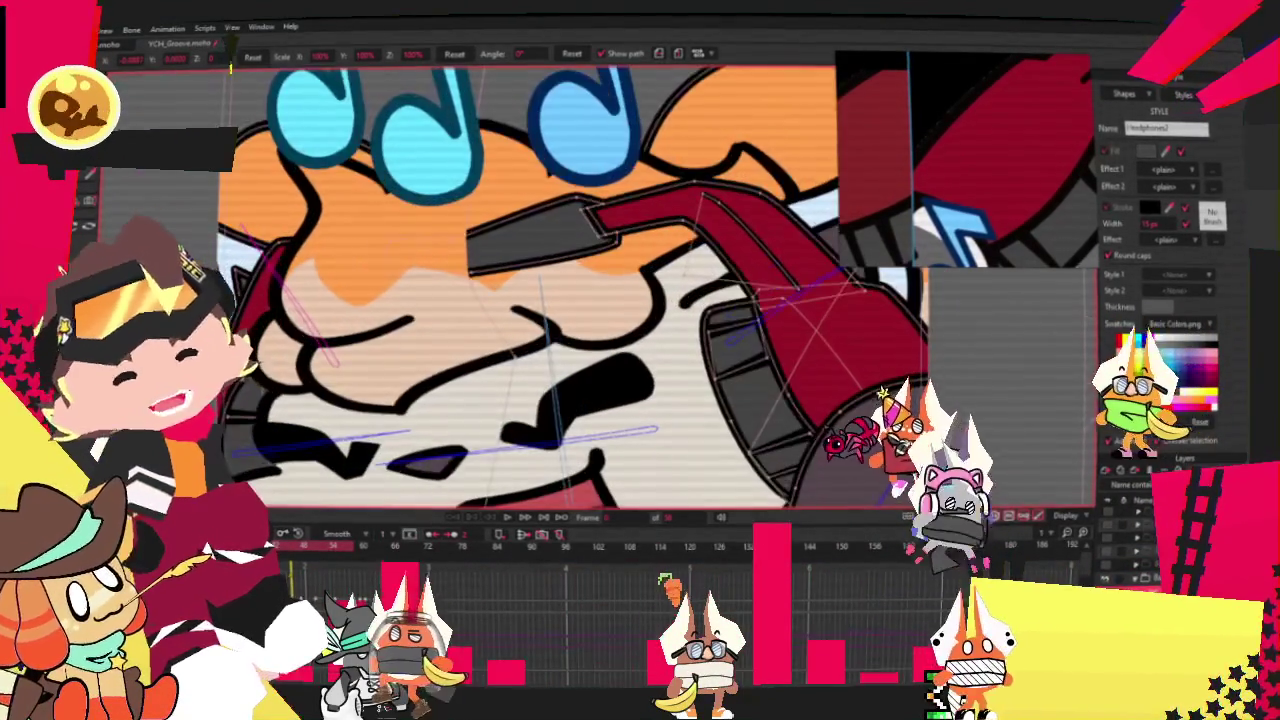
drag(480, 440, 960, 400)
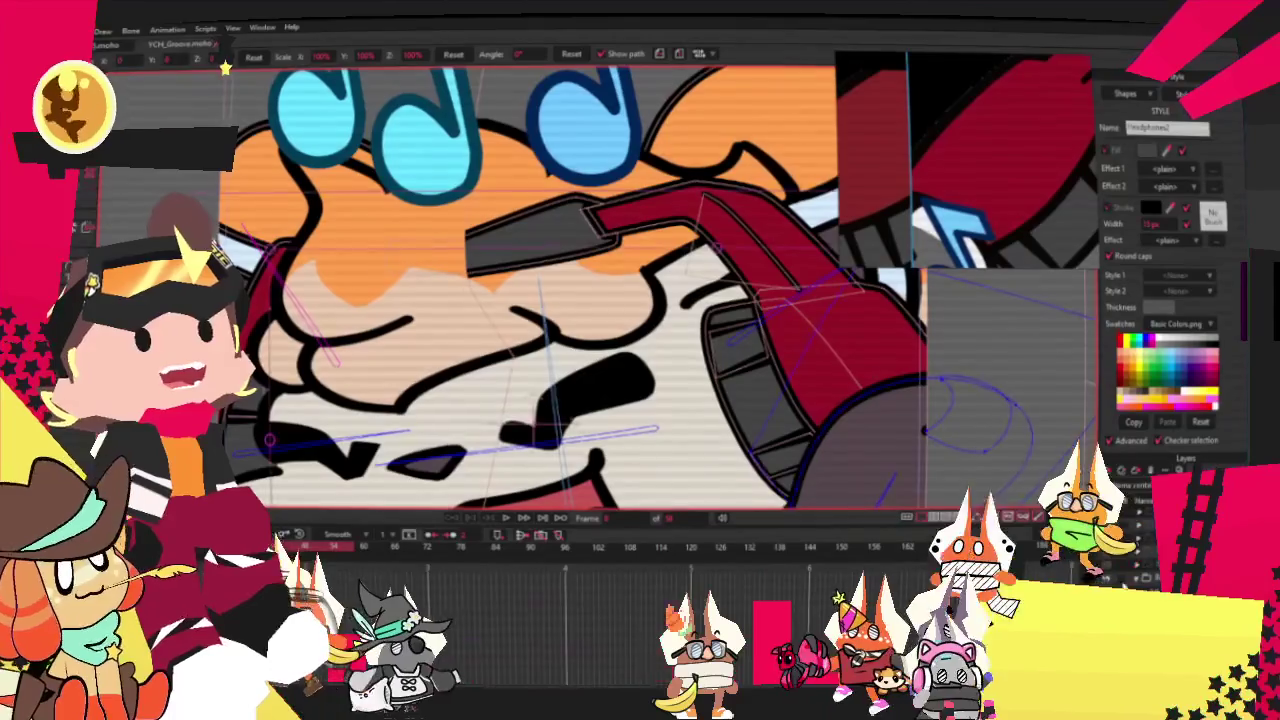
scroll(540, 290, down, 1)
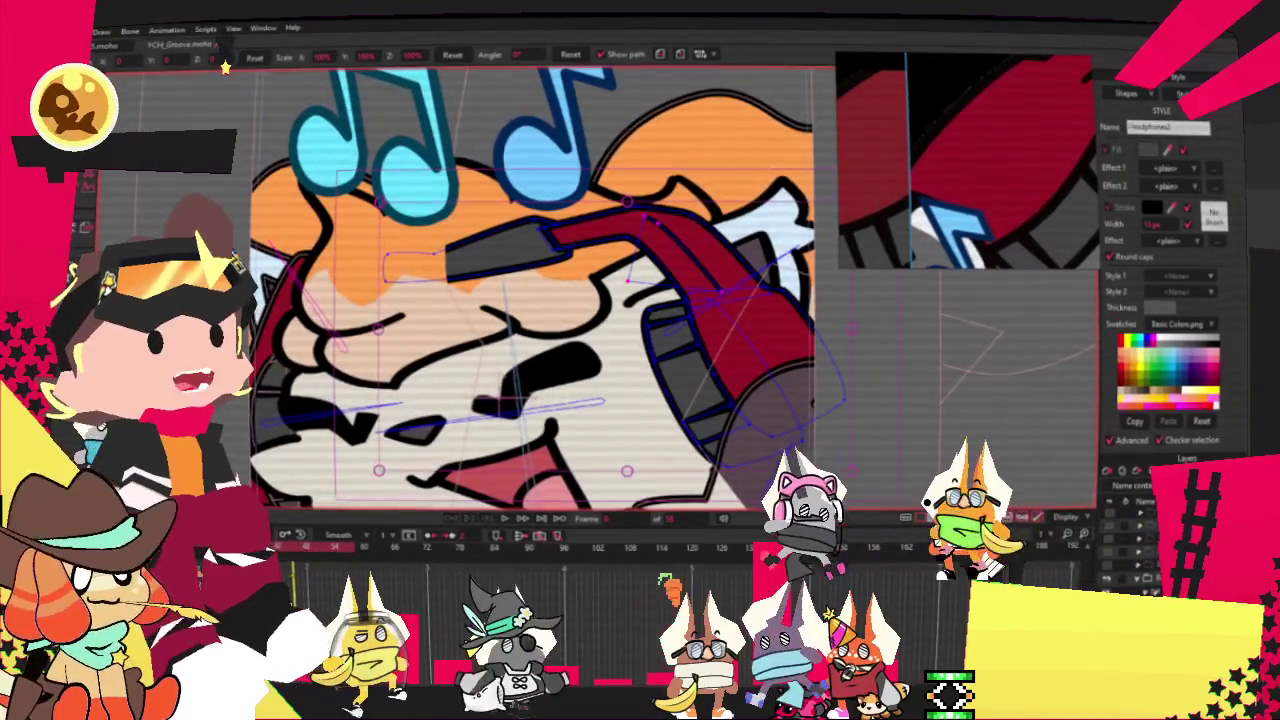
scroll(546, 380, up, 1)
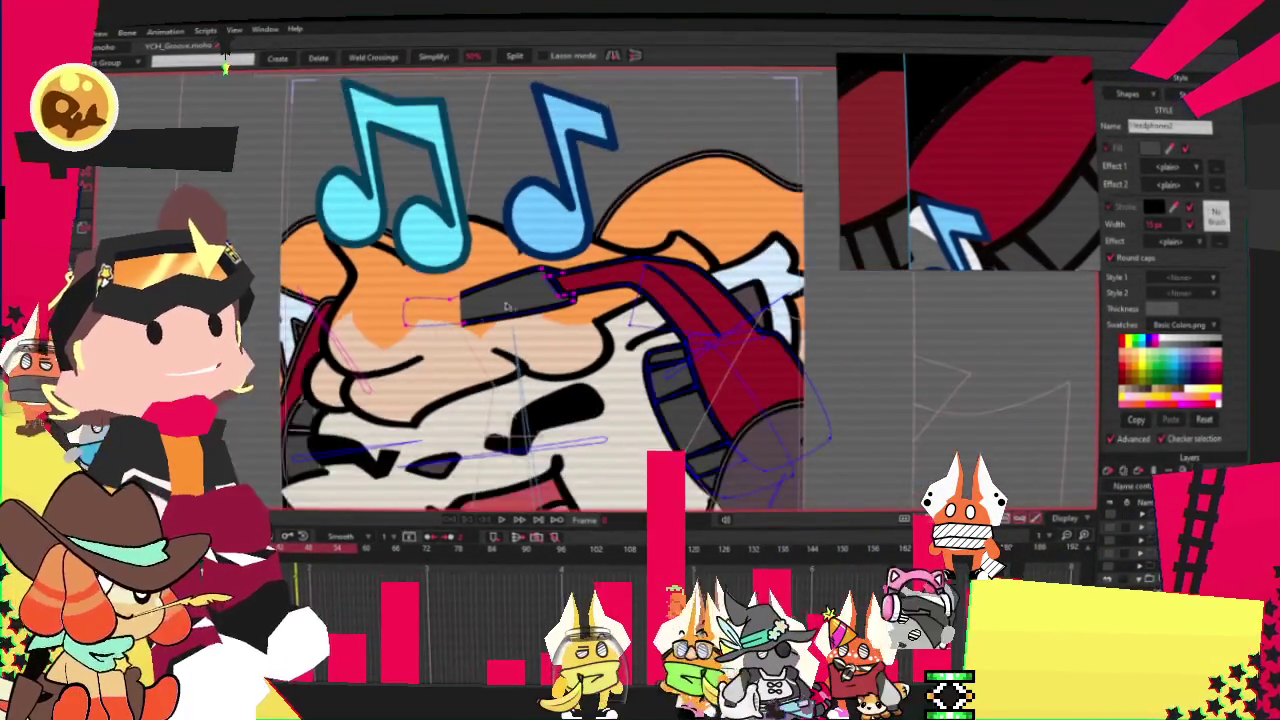
drag(715, 253, 592, 220)
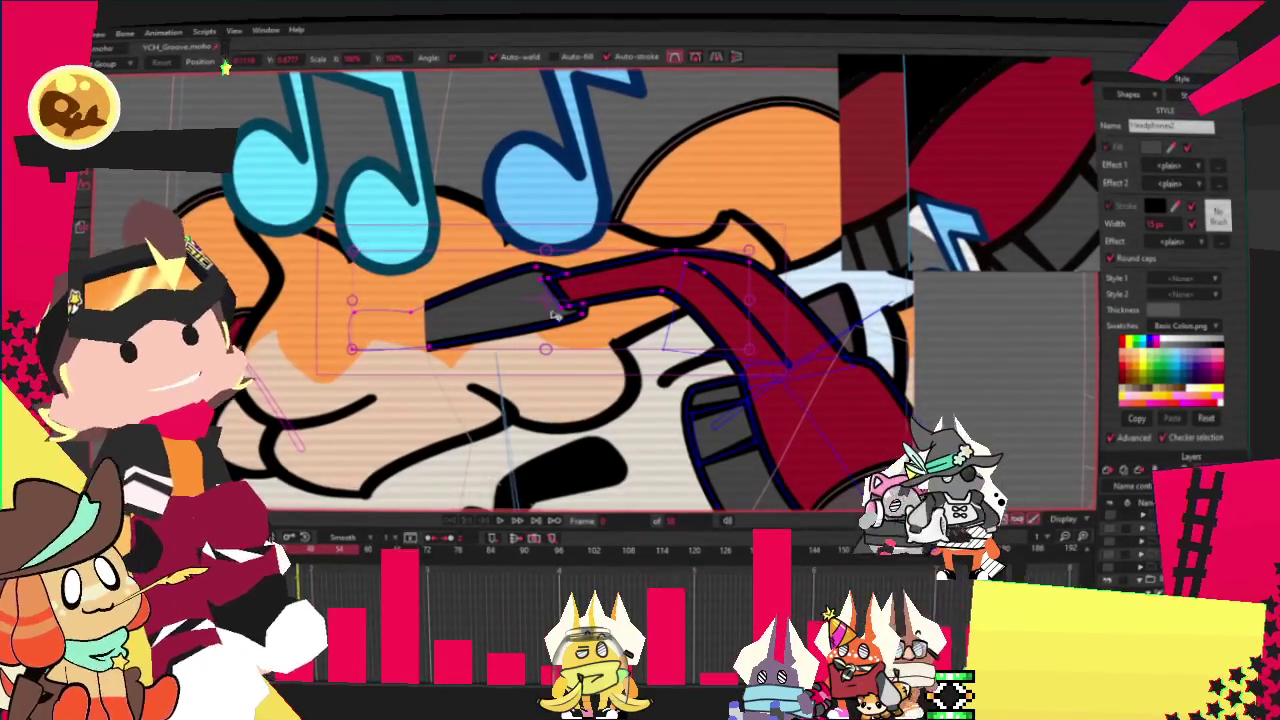
Zoom in on the headphones and select a different headphone curve.
scroll(533, 290, up, 1)
scroll(536, 265, up, 1)
scroll(540, 240, up, 1)
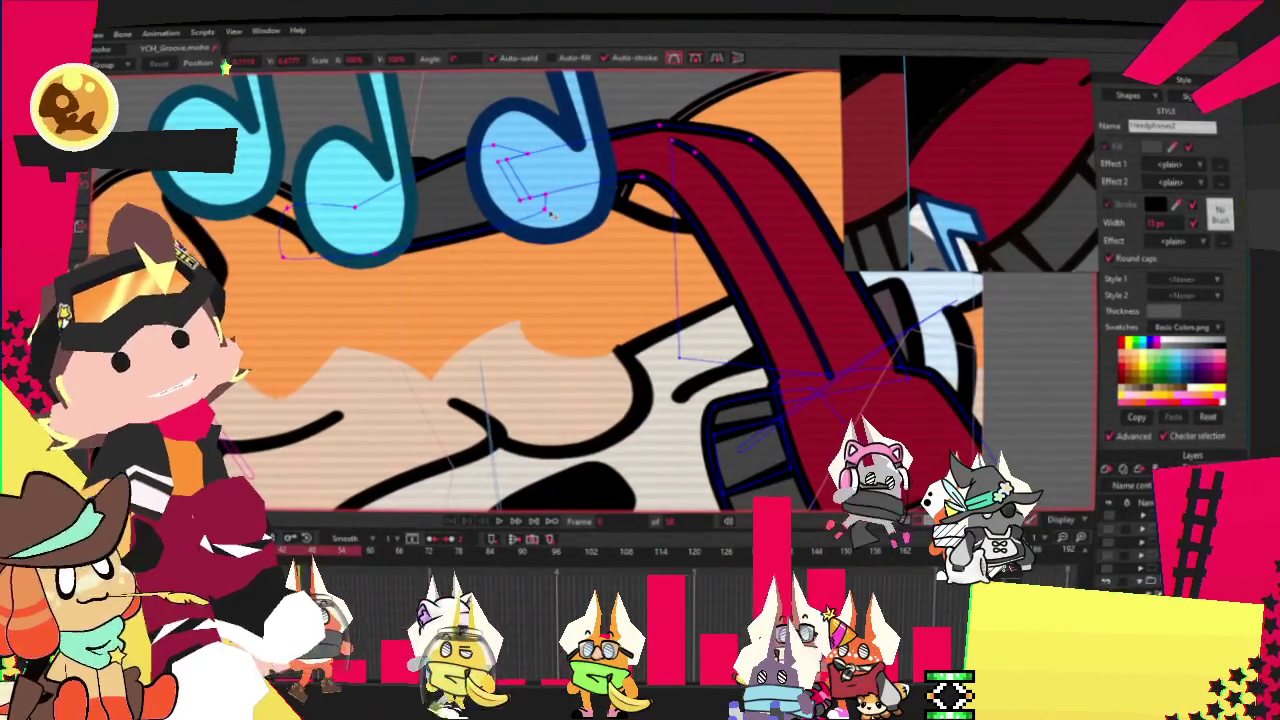
scroll(548, 207, down, 3)
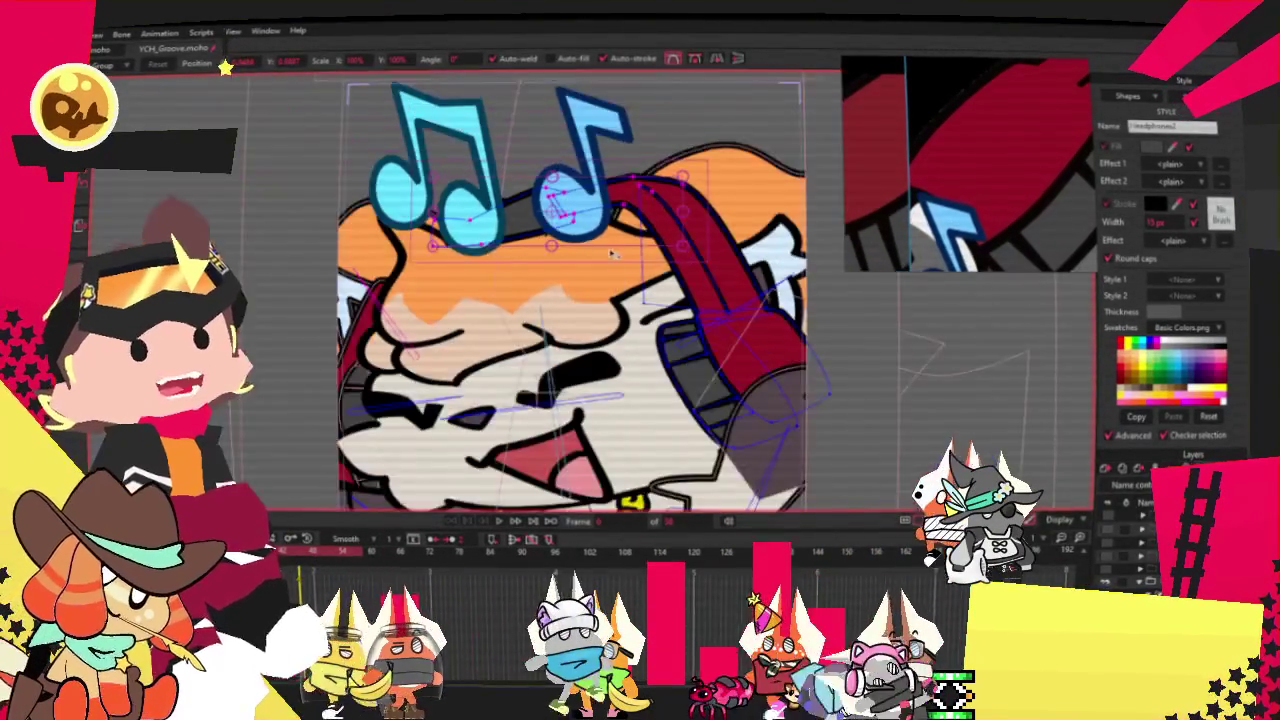
scroll(772, 504, up, 2)
click(510, 350)
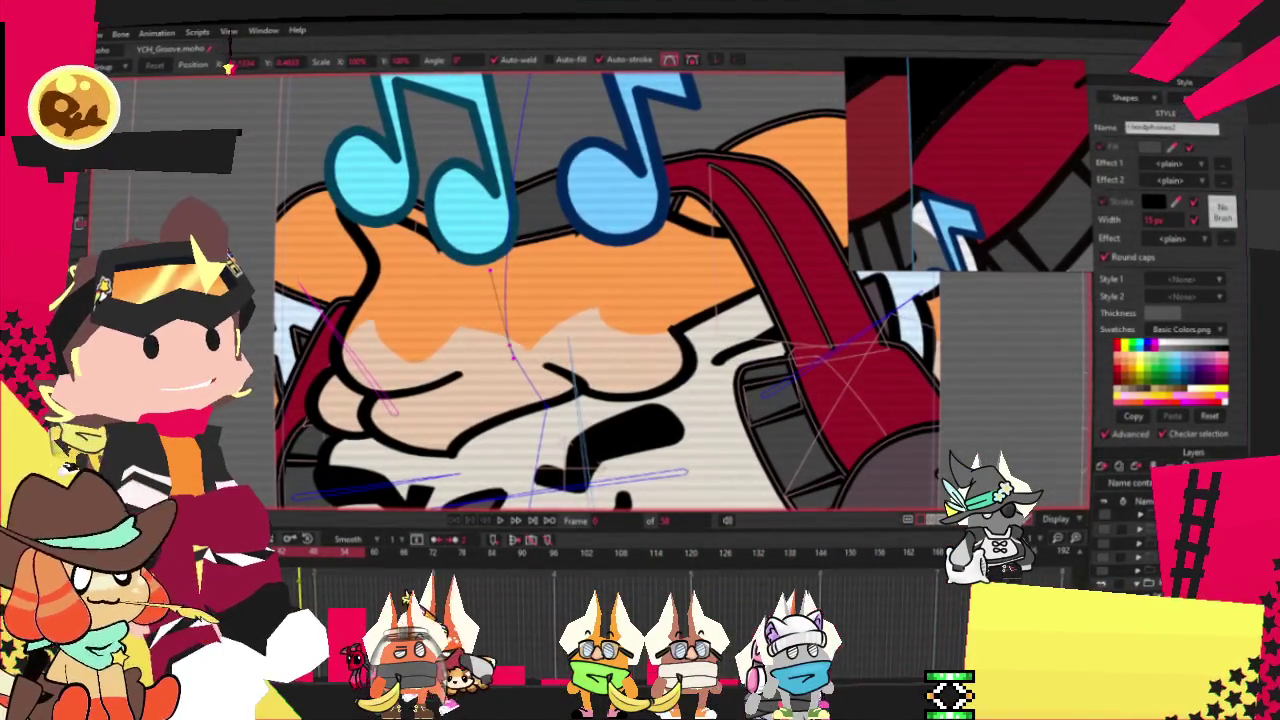
Hide the music-note shapes and drag a point toward the upper left.
click(1104, 523)
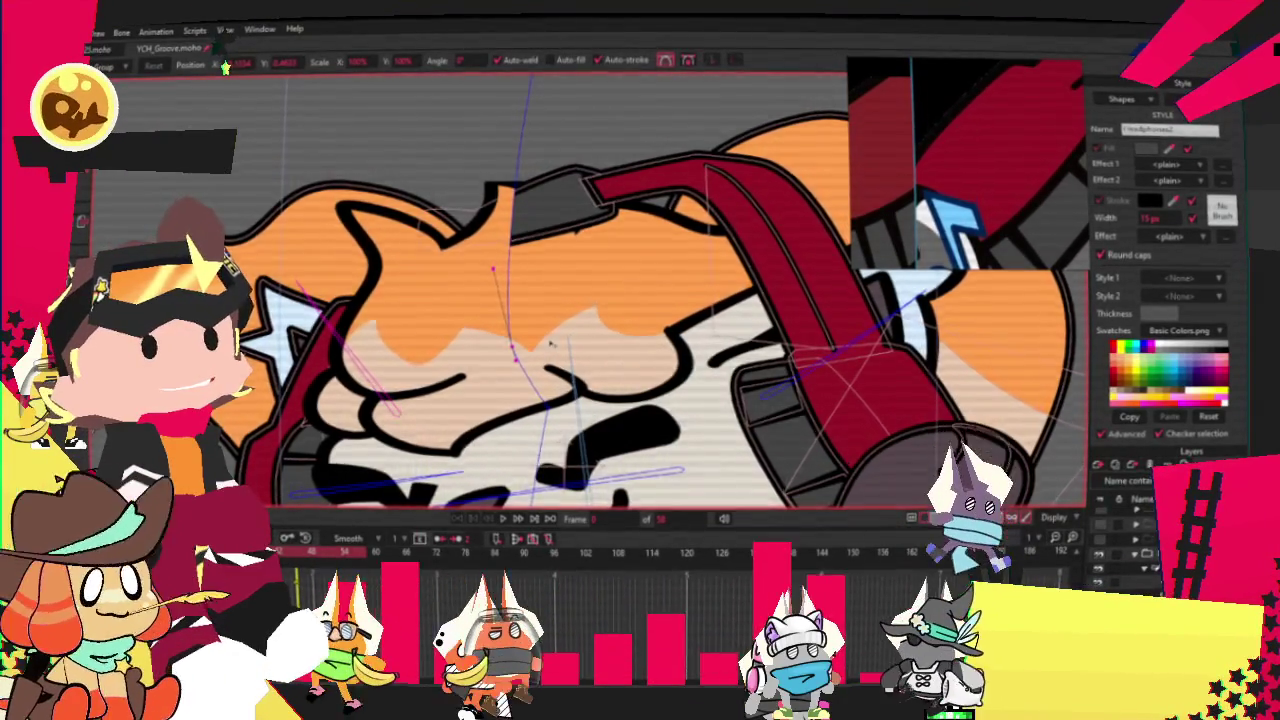
scroll(550, 344, down, 2)
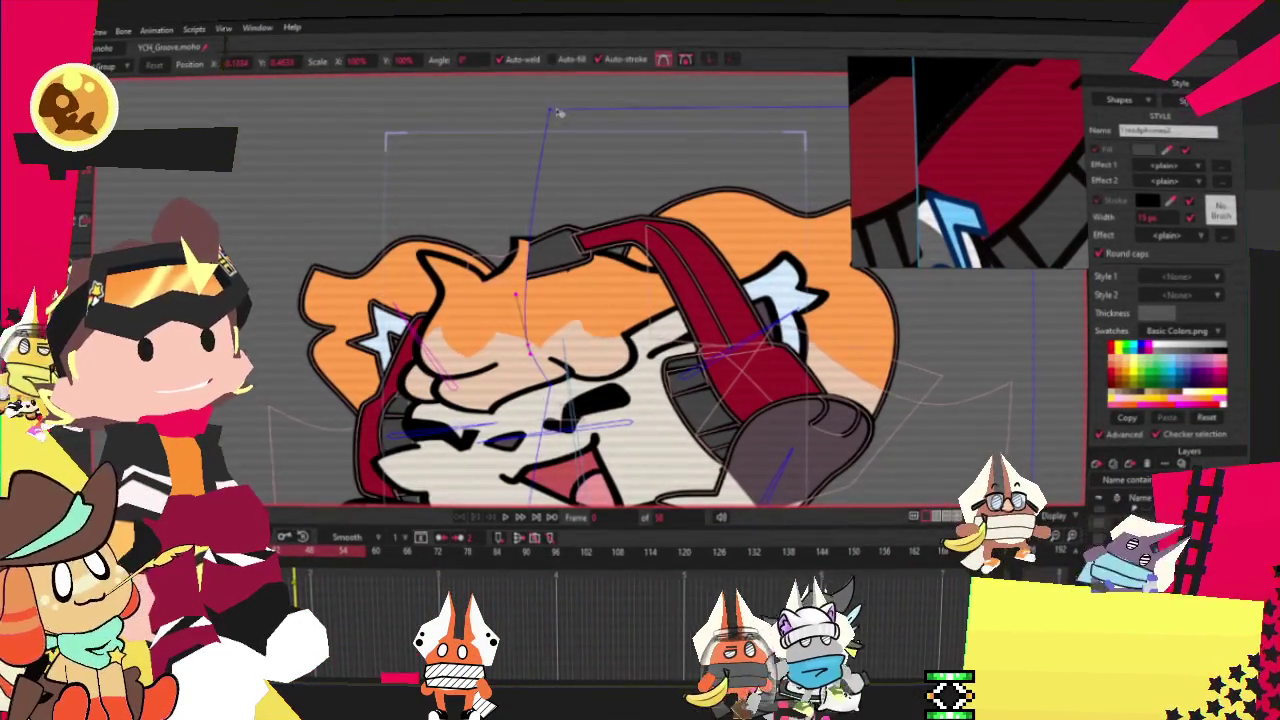
drag(553, 117, 401, 194)
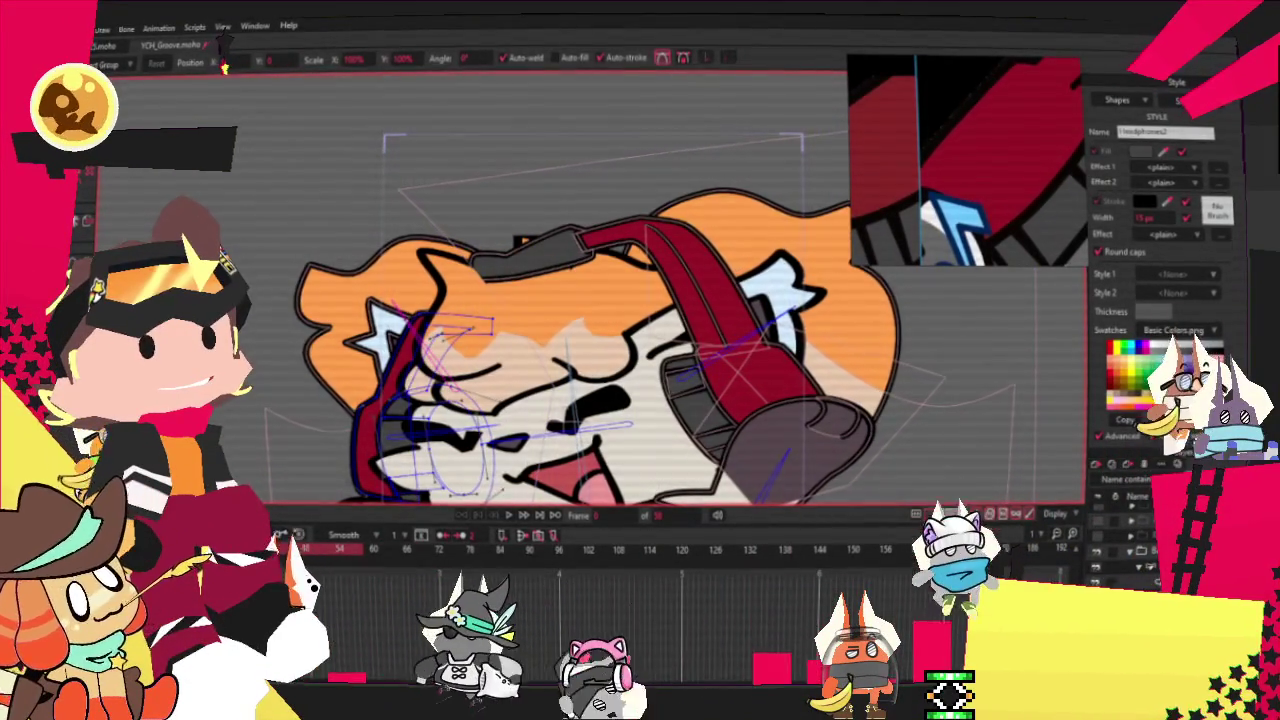
scroll(238, 240, up, 2)
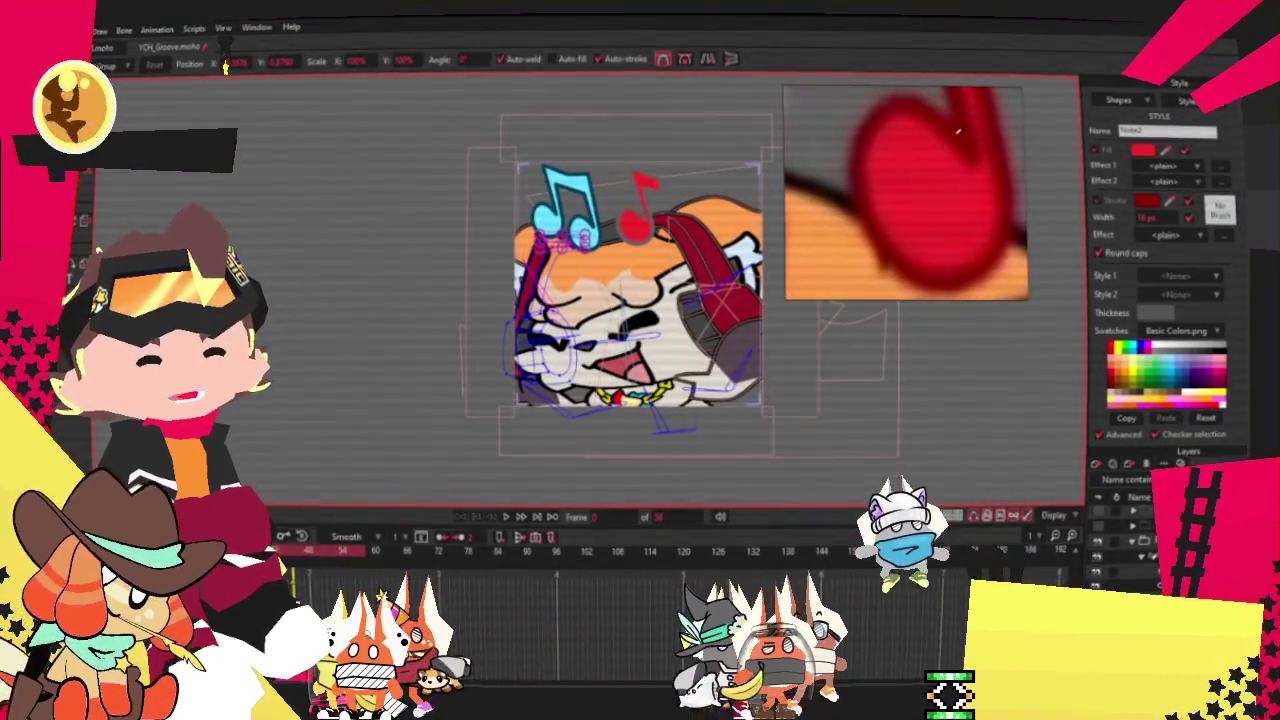
Open the Style panel's list of saved styles.
click(1186, 103)
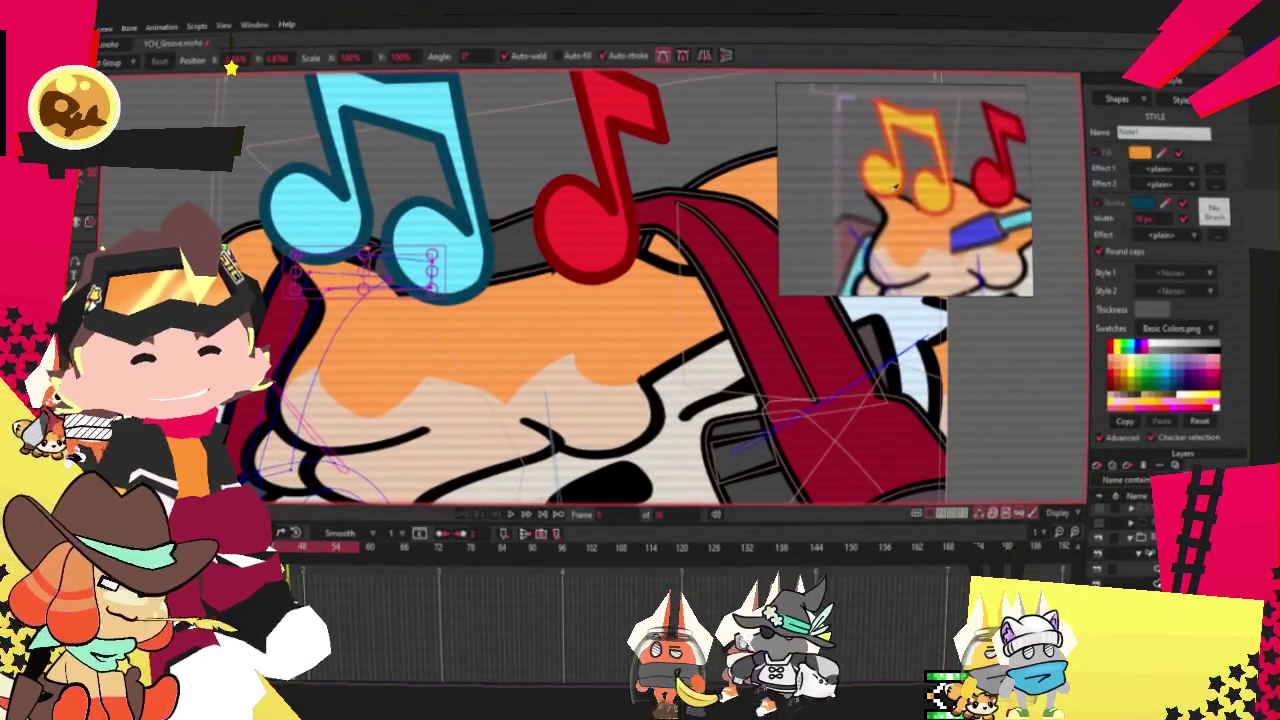
Give the left music note a yellow fill and an orange outline.
click(1133, 372)
alt+click(1122, 372)
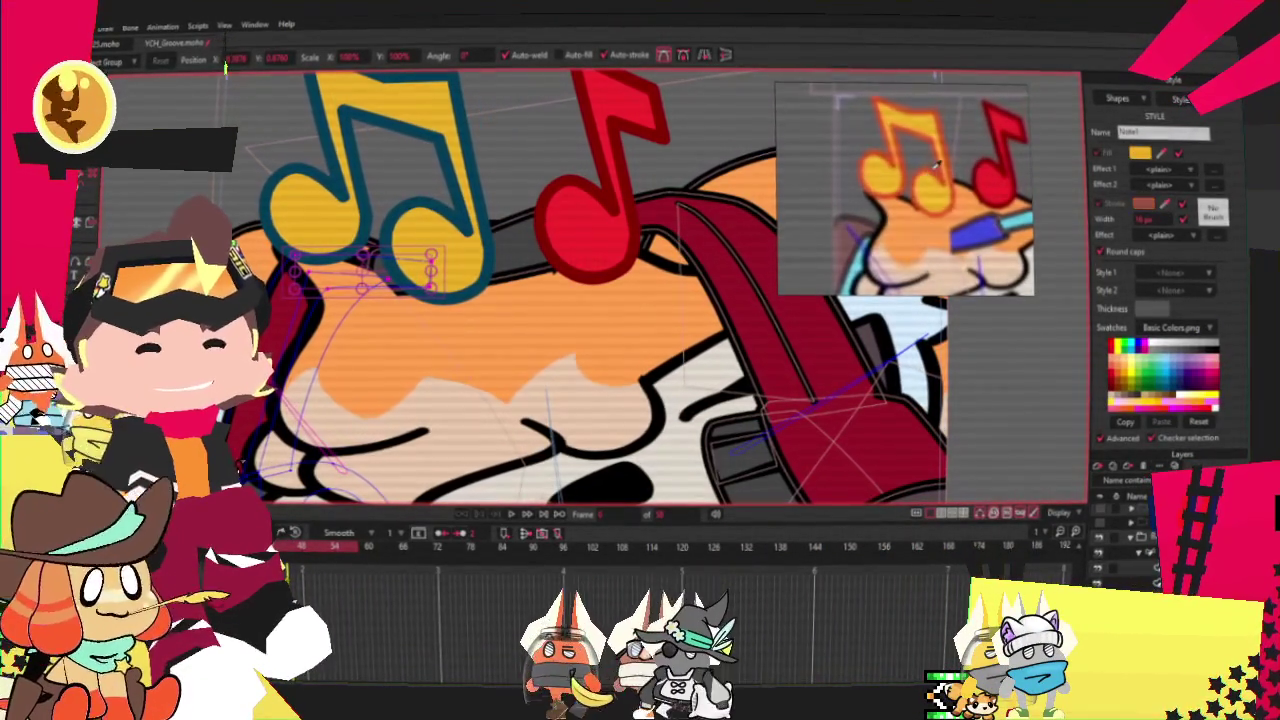
scroll(573, 243, down, 5)
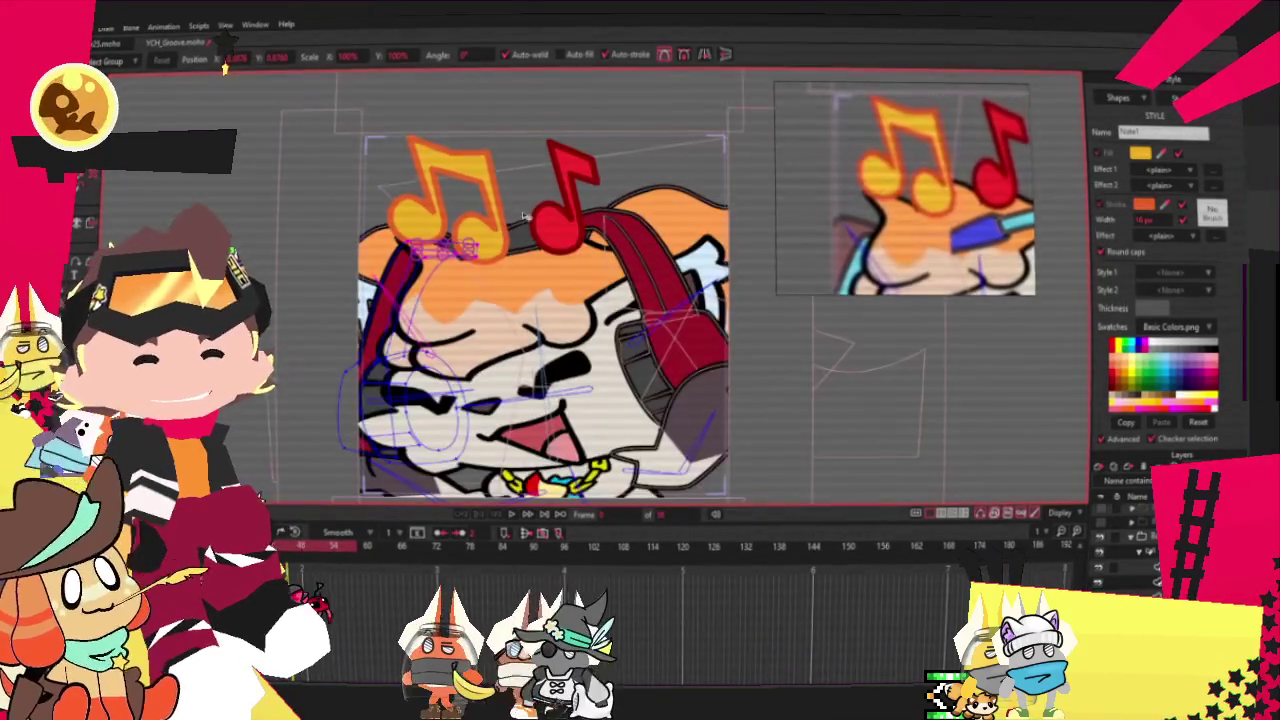
scroll(556, 266, down, 2)
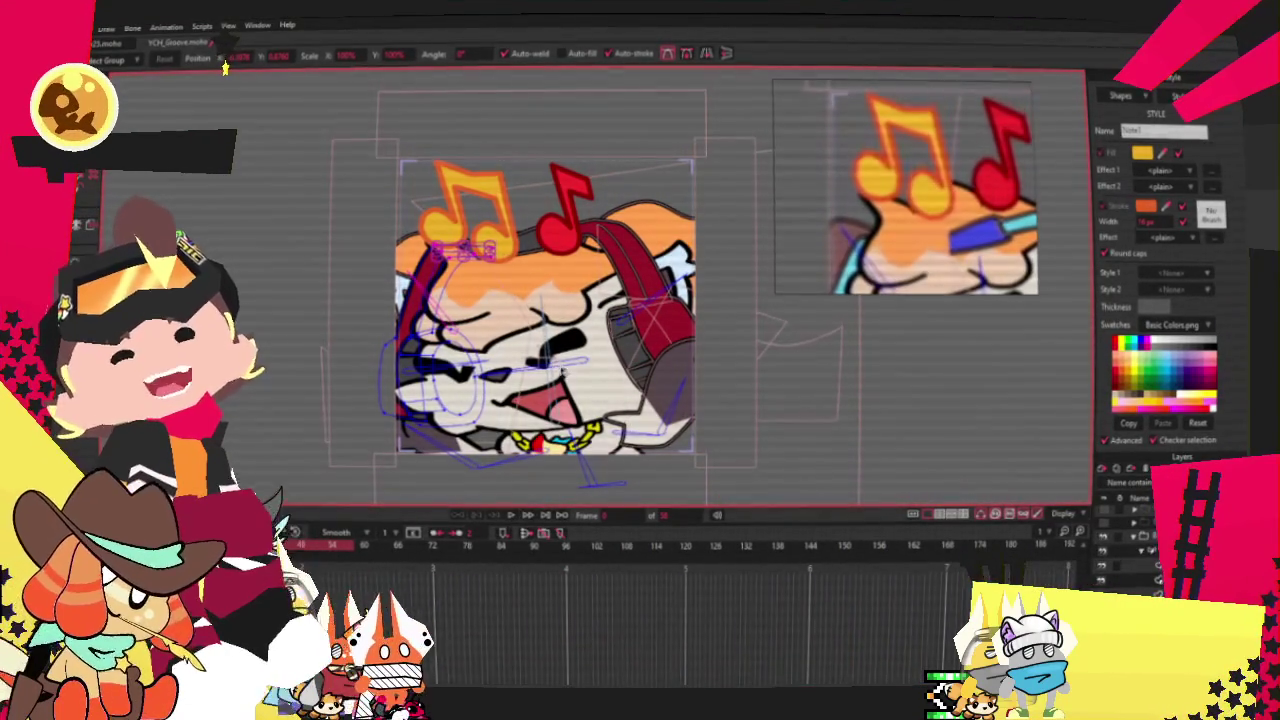
Apply the saved HeadphoneColor style to the selected headphone band.
scroll(580, 389, up, 2)
scroll(580, 389, up, 3)
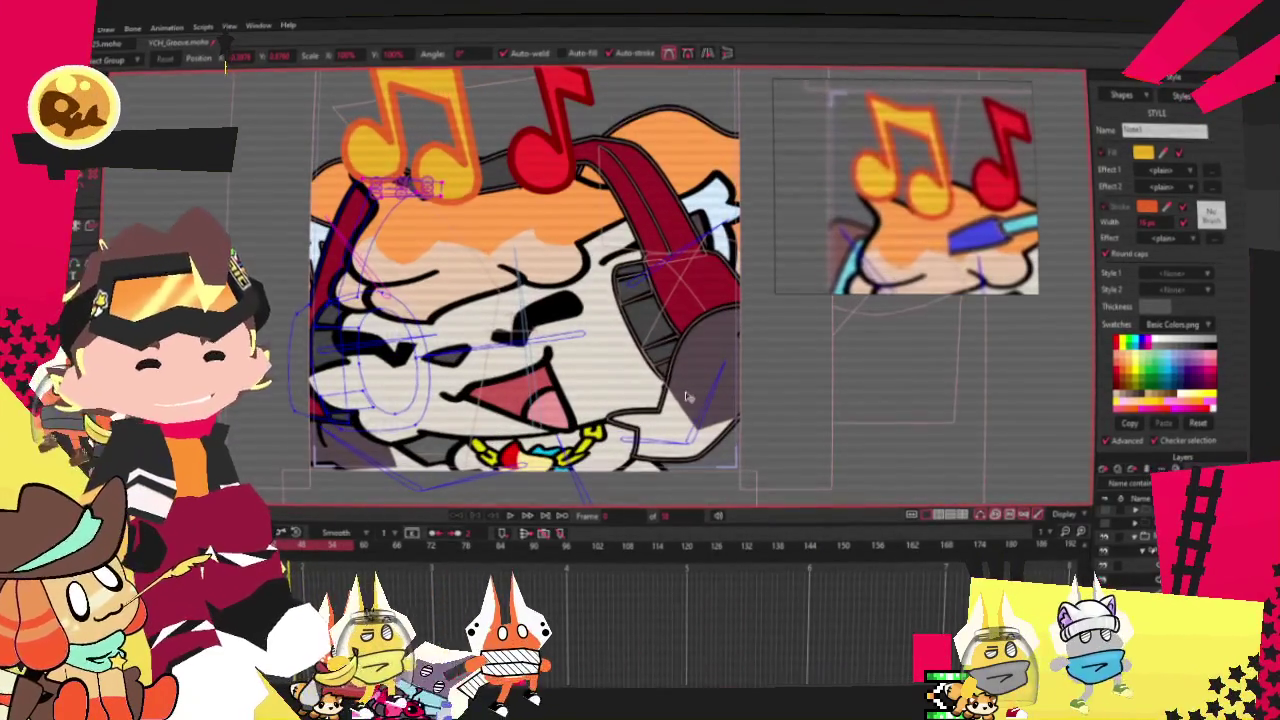
click(1182, 96)
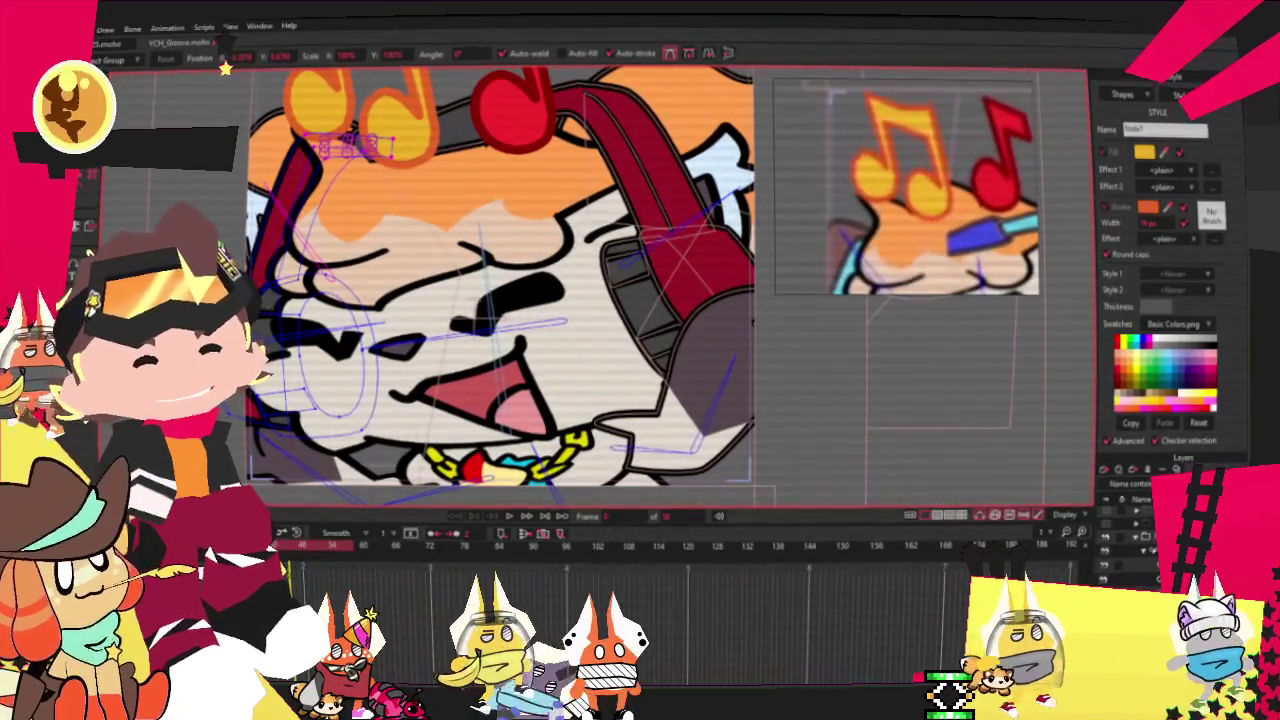
click(1222, 200)
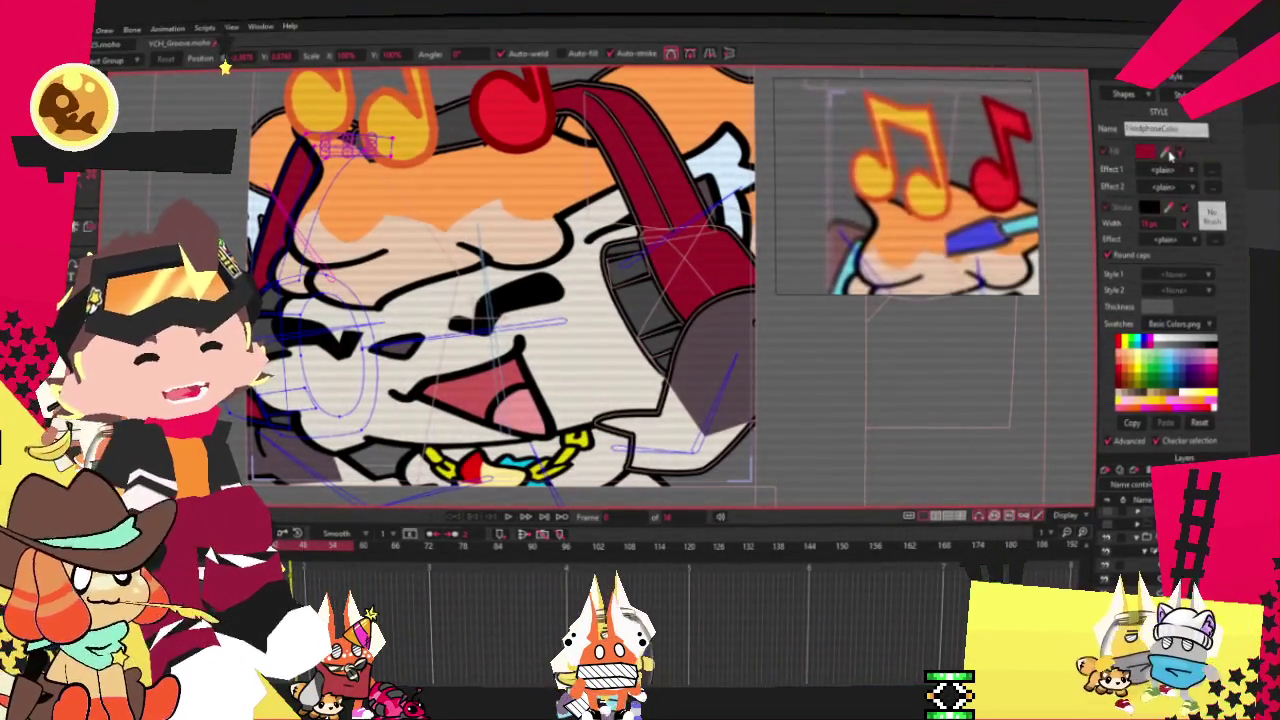
Apply the blue Headphones2 style to the ear cups, then play the animation to check the colours.
click(1182, 96)
click(1222, 186)
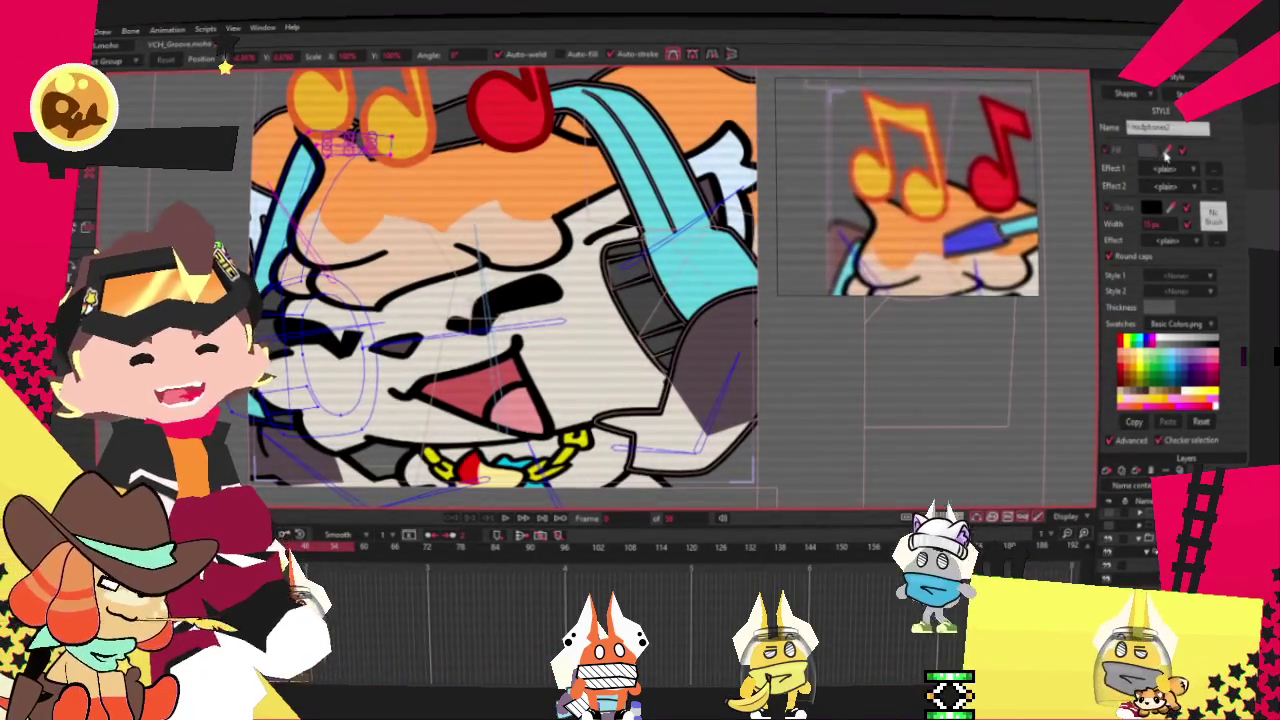
scroll(540, 495, down, 3)
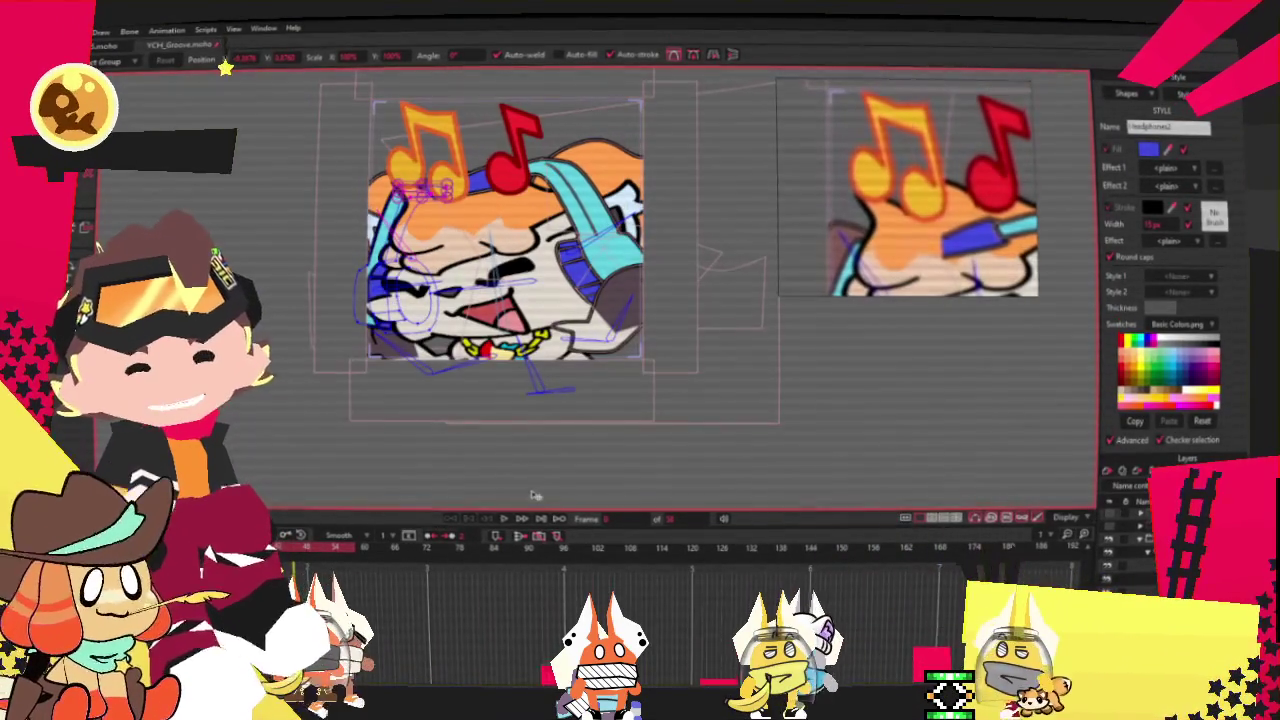
click(503, 519)
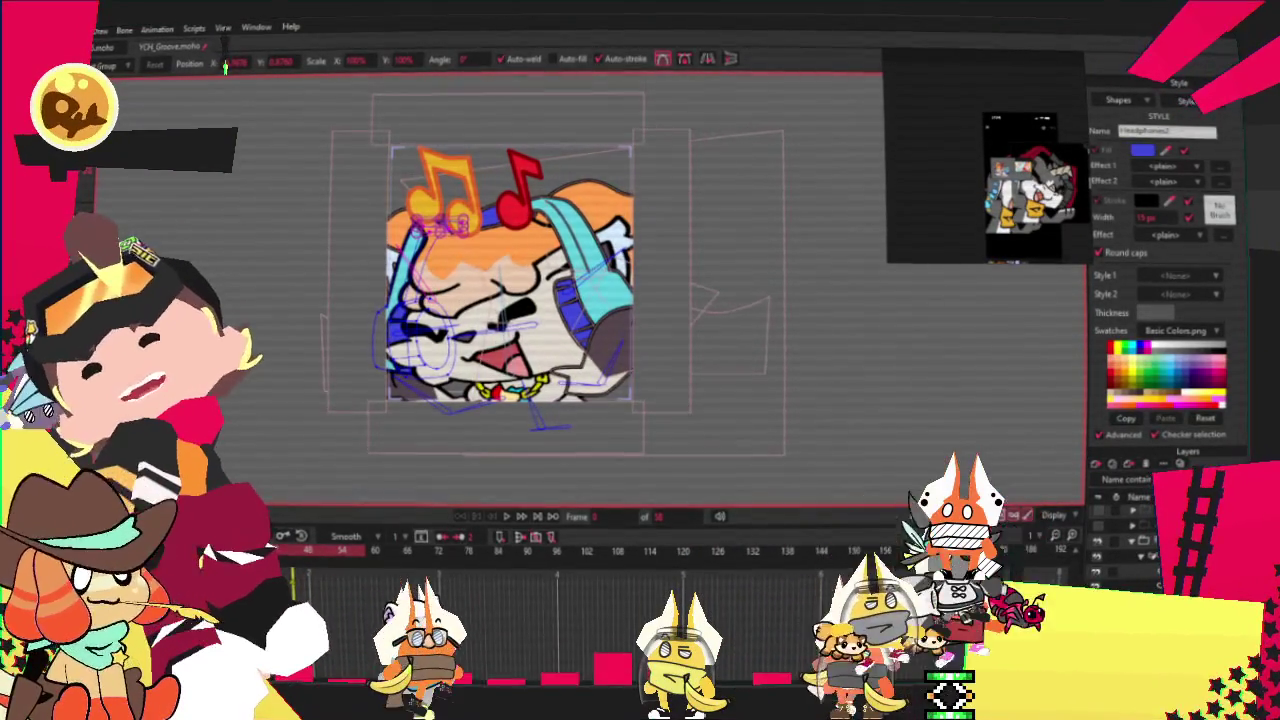
Render a preview of the current frame from the File menu, then close the render window.
key(alt+f)
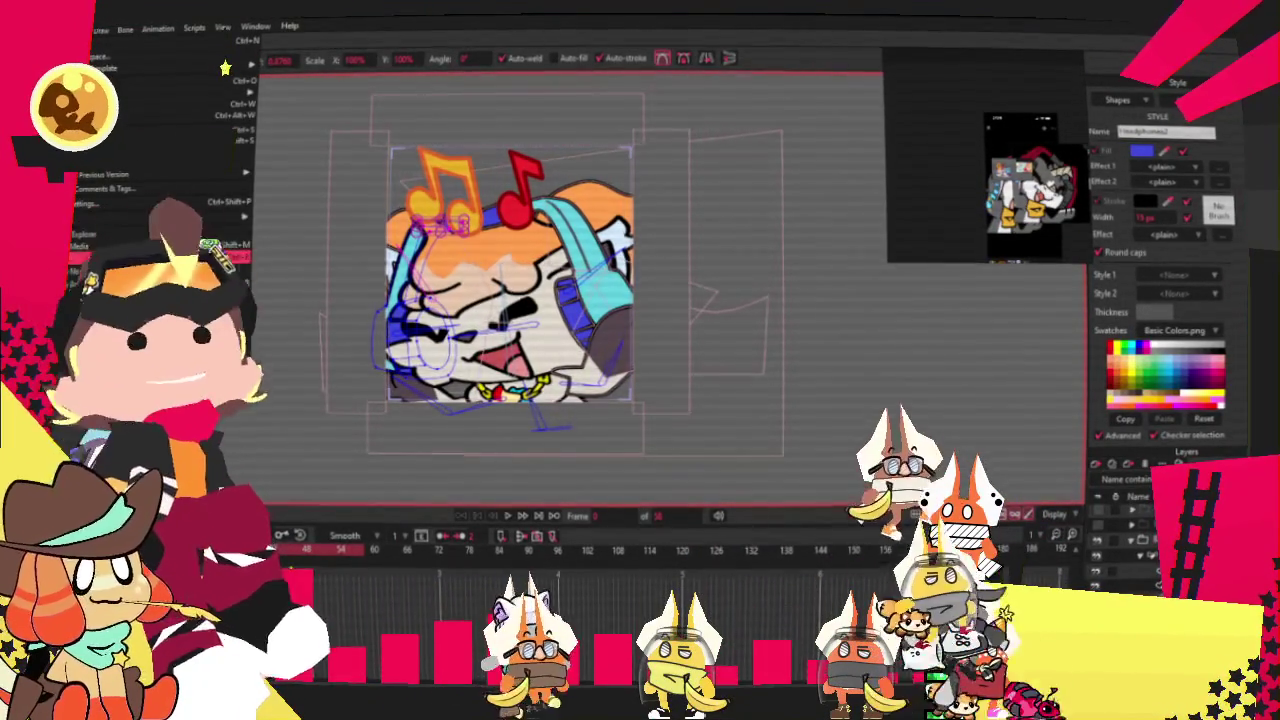
key(Return)
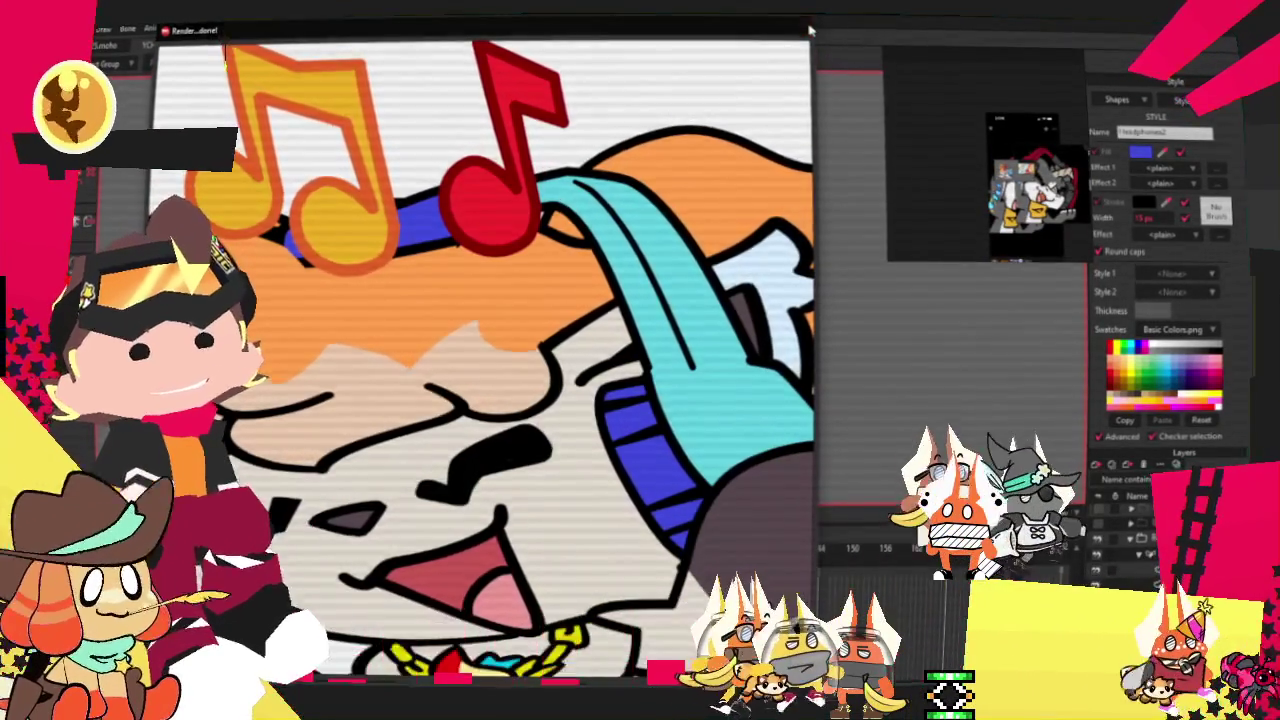
key(Escape)
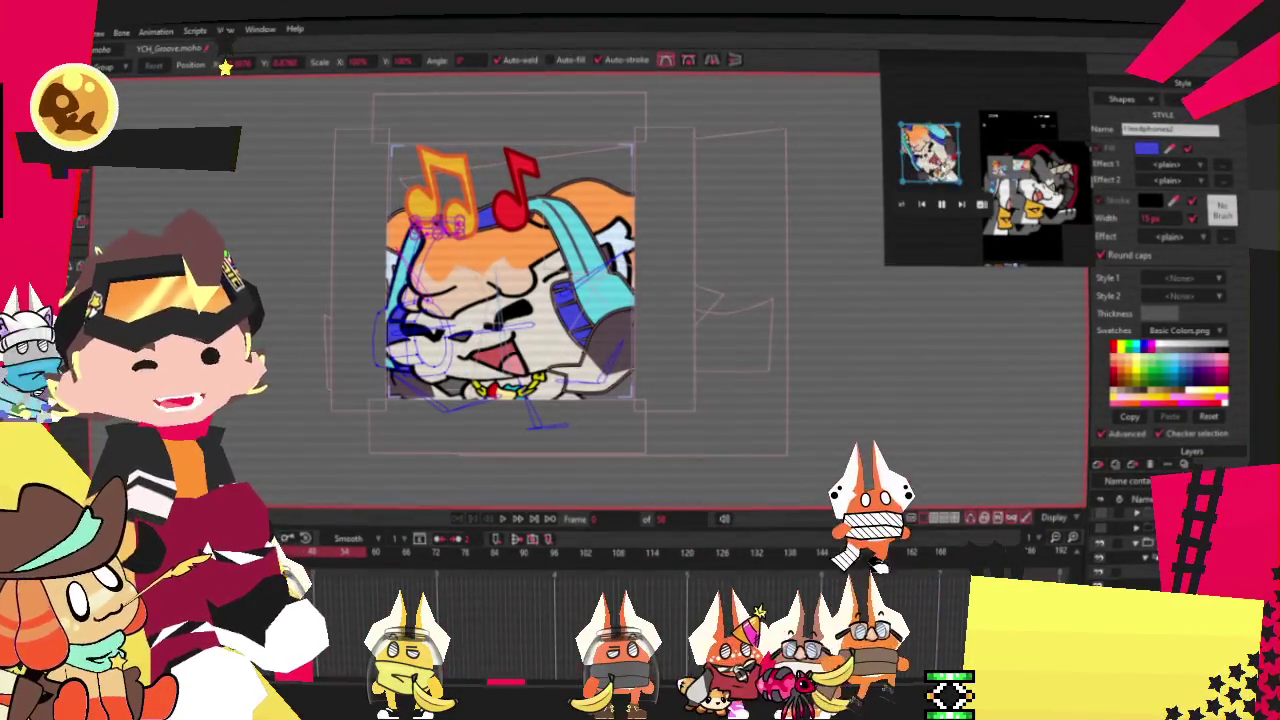
Shrink the floating player window and move it to the top right of the canvas.
drag(888, 261, 833, 240)
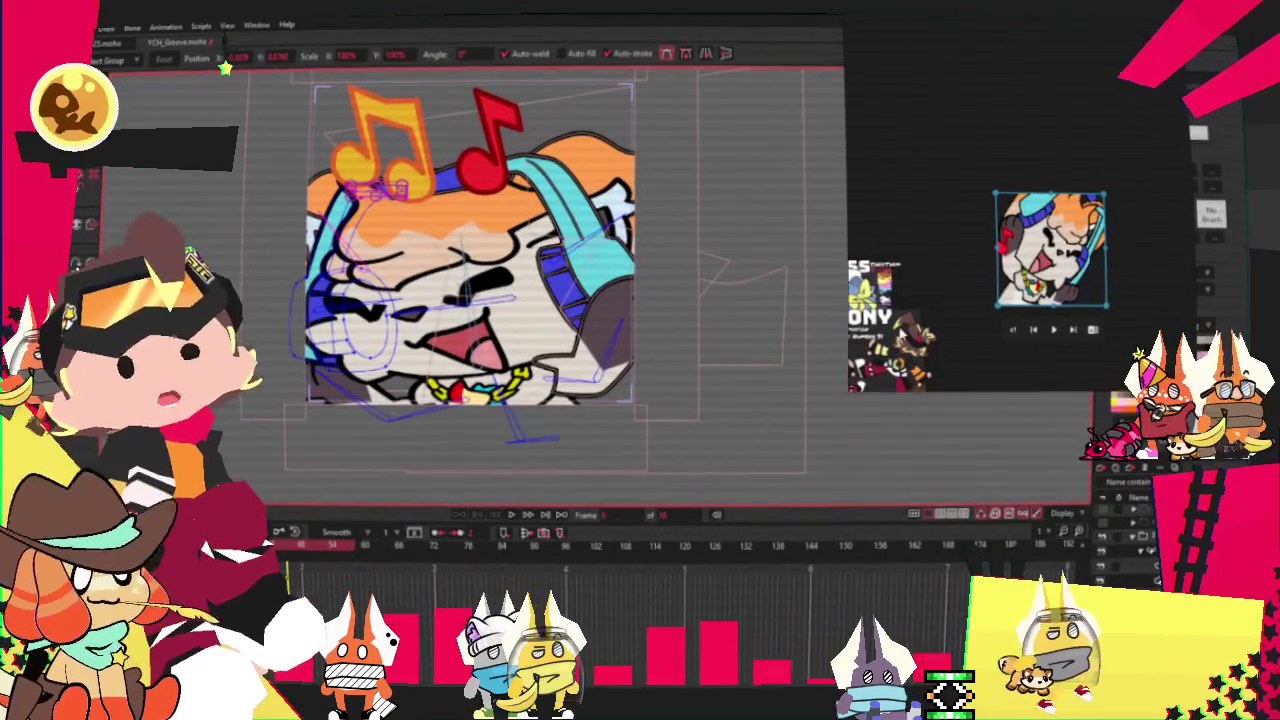
Create a new empty image-reference board, resize it smaller, and zoom the canvas.
right_click(958, 143)
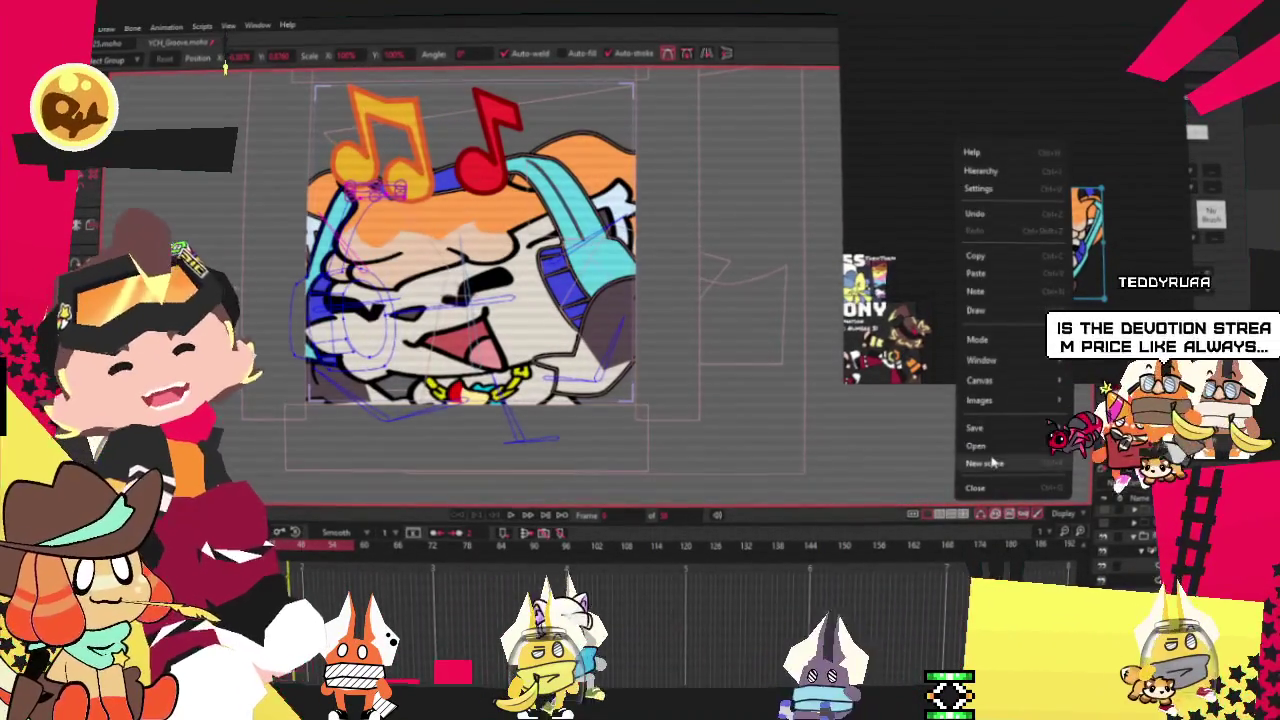
click(990, 461)
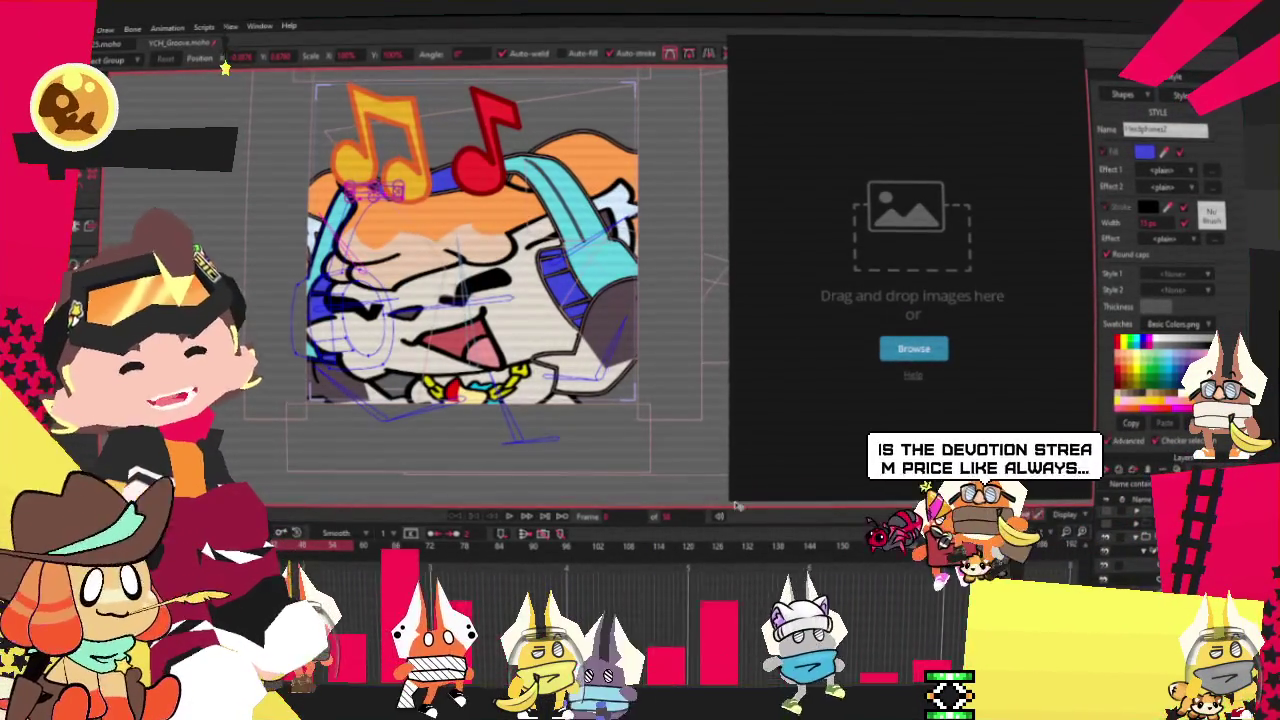
drag(731, 499, 812, 322)
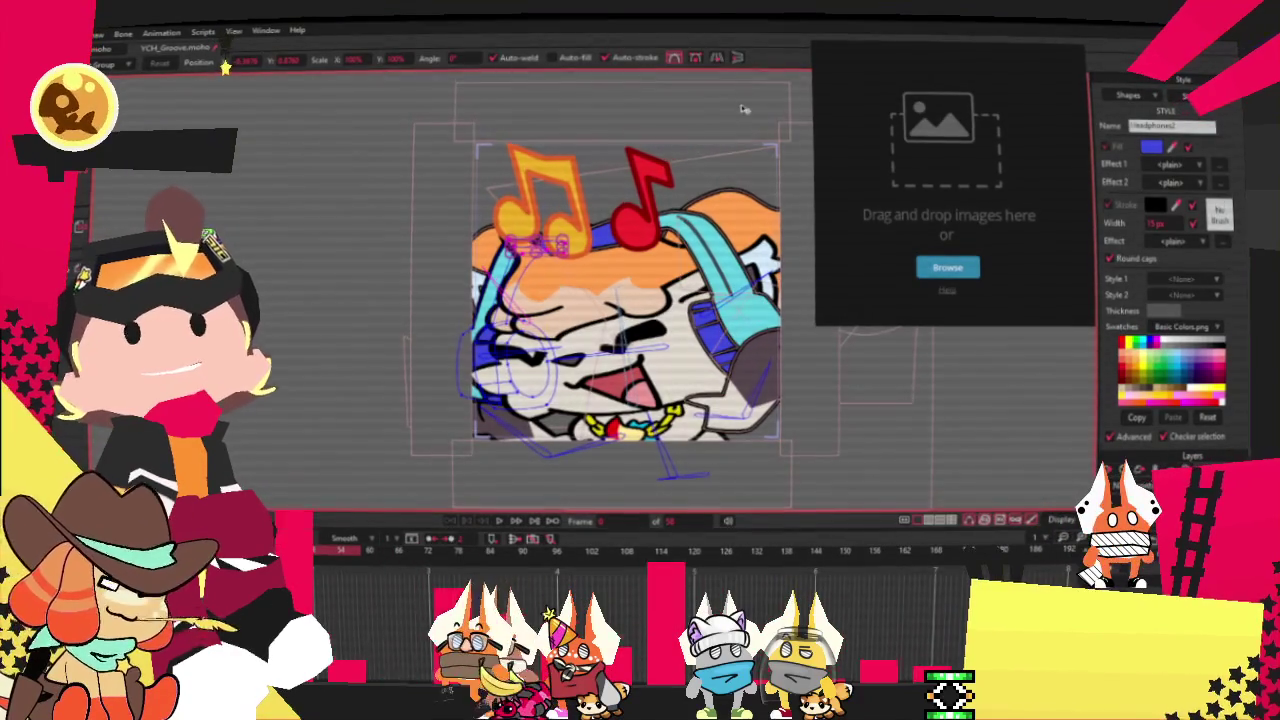
scroll(570, 160, down, 1)
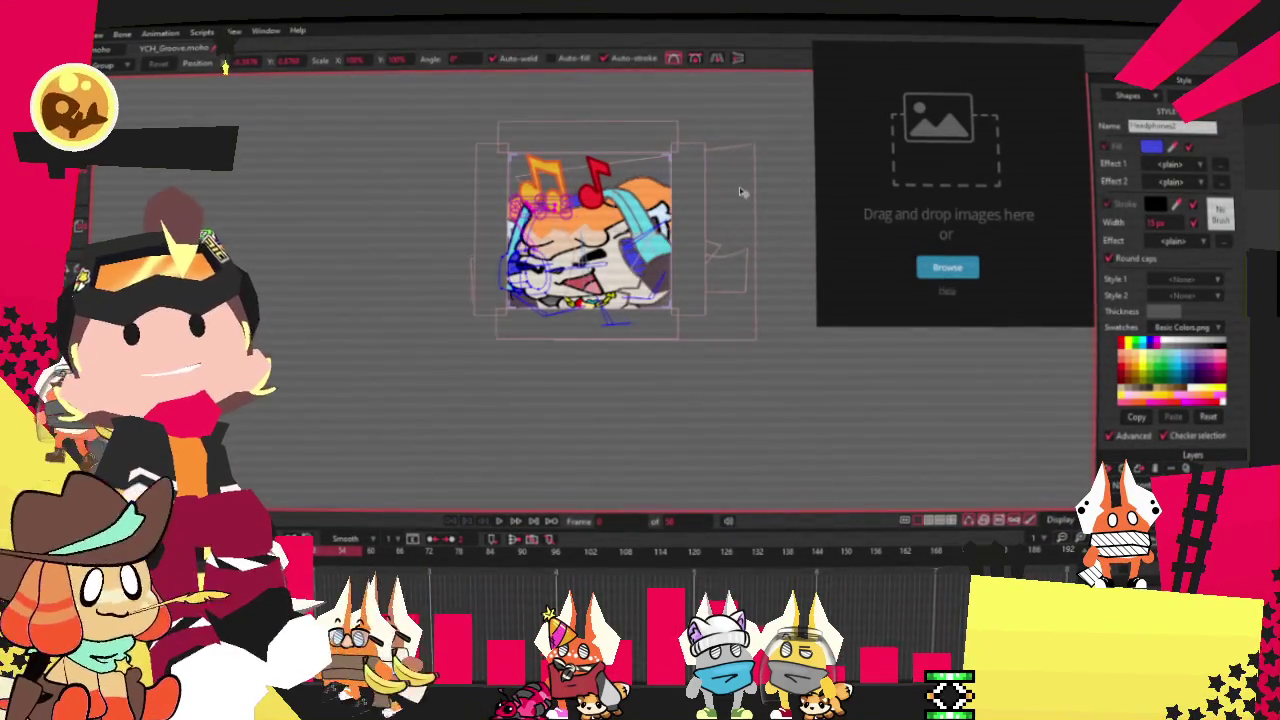
scroll(741, 192, up, 2)
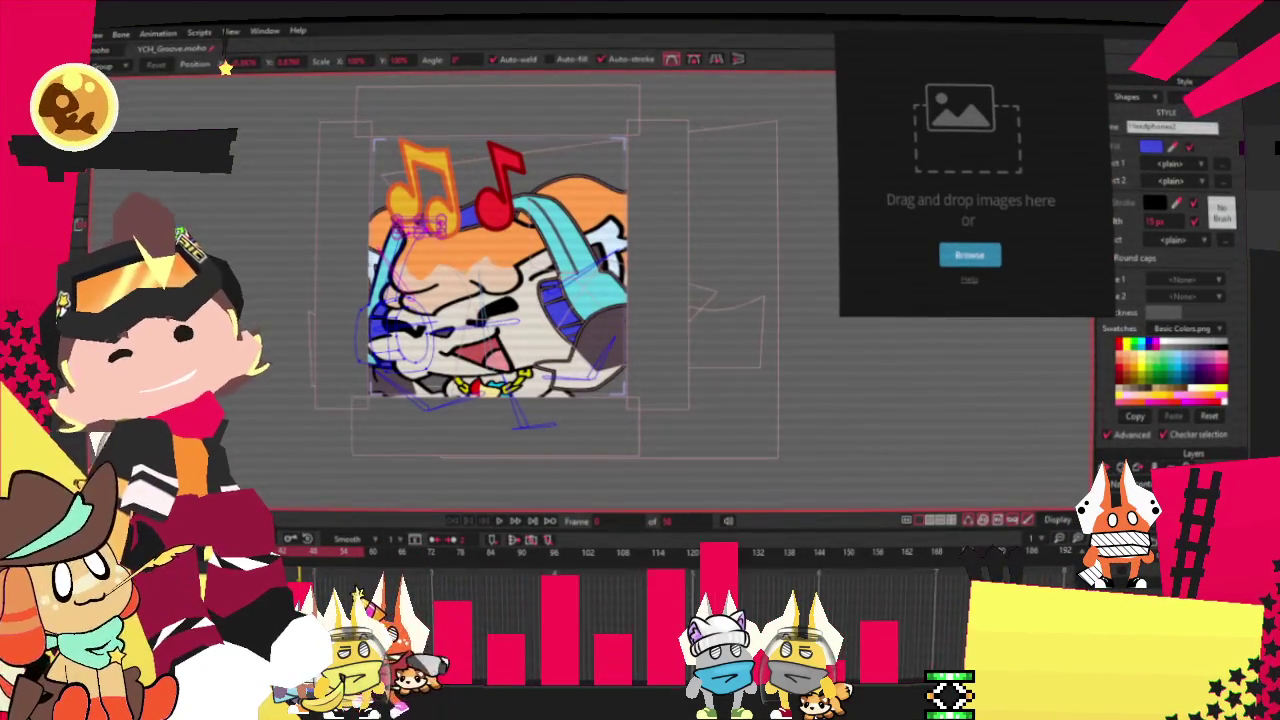
key(alt+f)
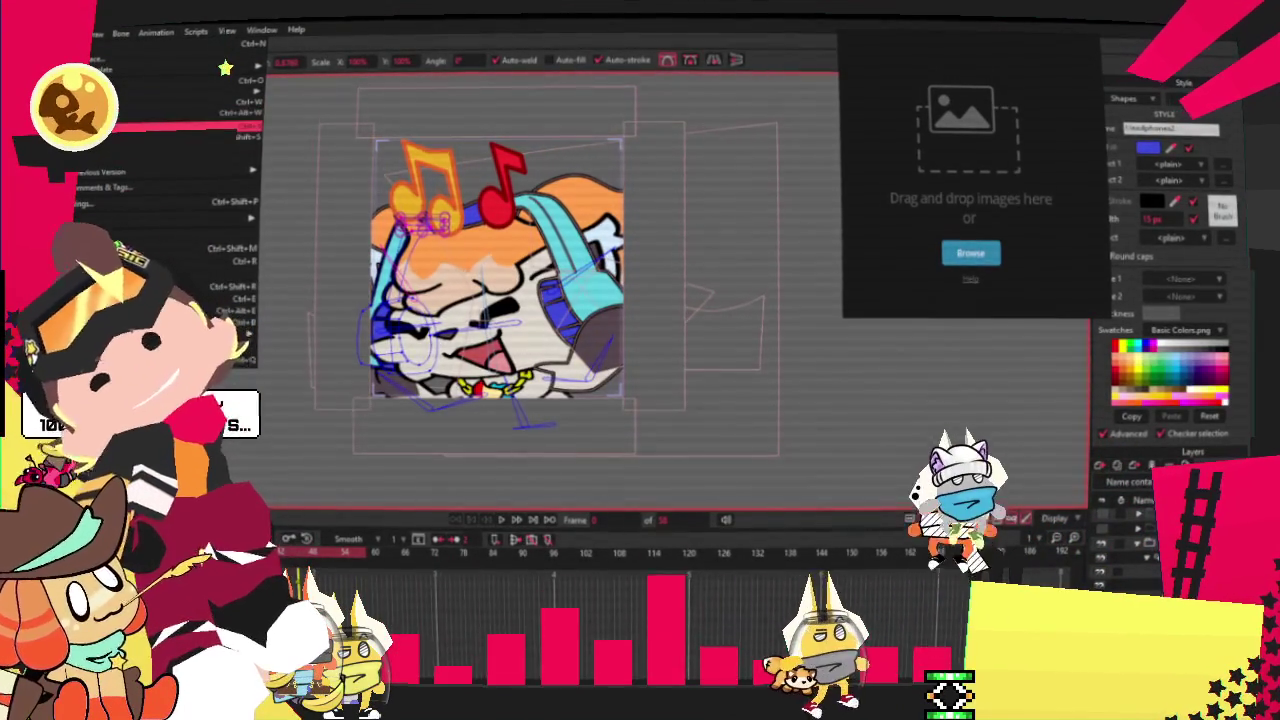
key(Escape)
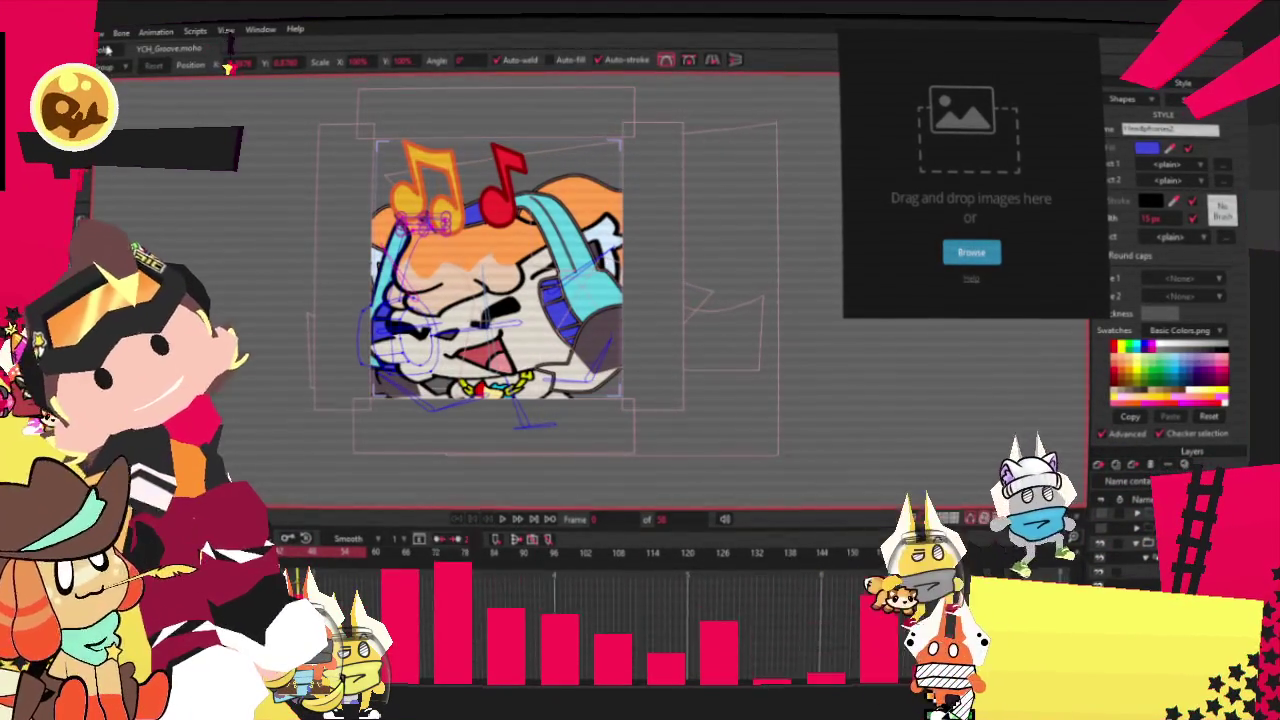
click(143, 48)
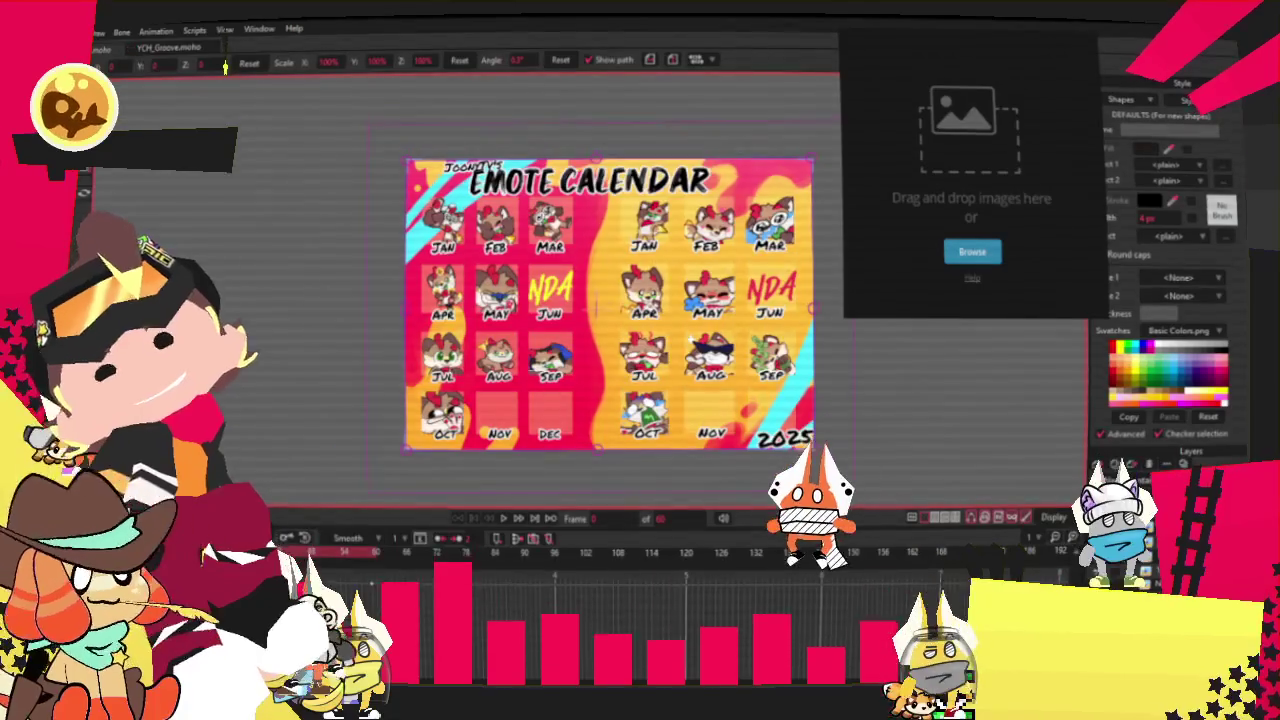
key(ctrl+Tab)
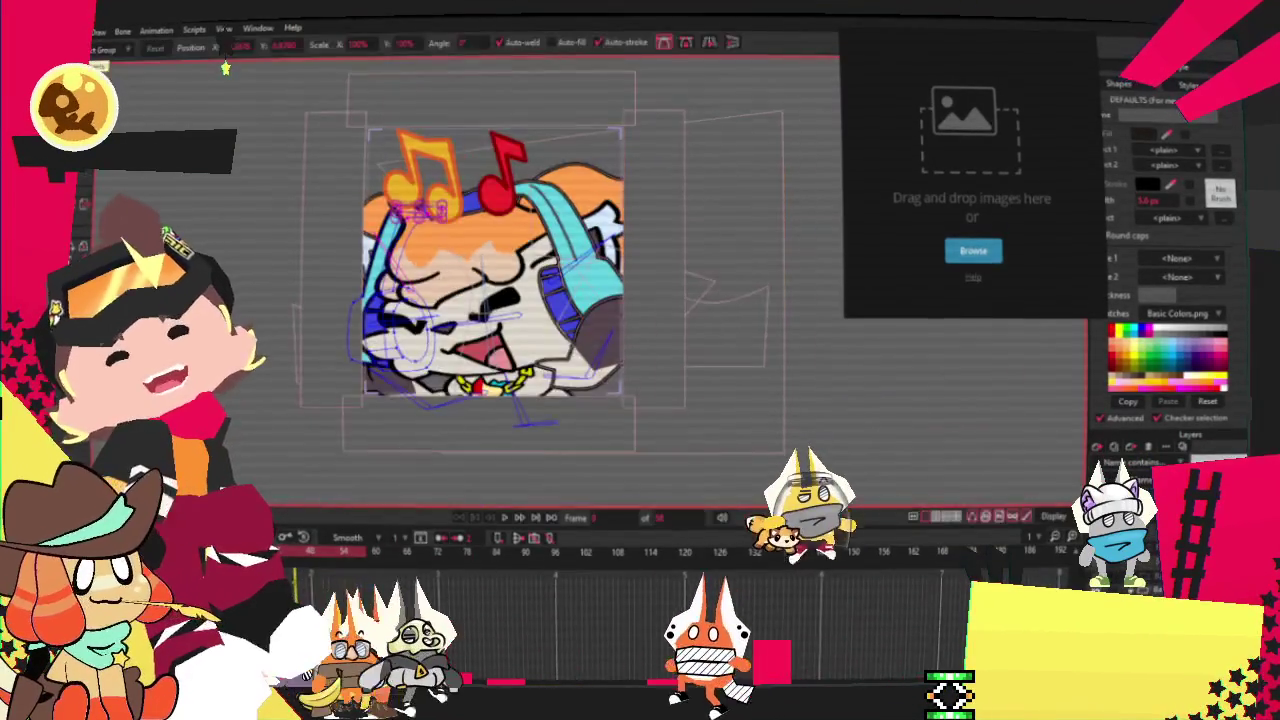